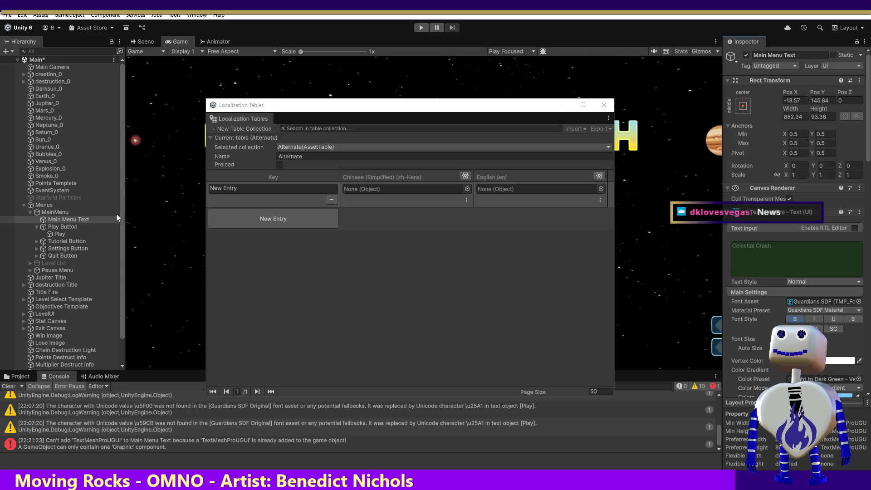
# - Copy and paste Main Menu Text to create Main Menu Text (1) under MainMenu
pyautogui.rightClick(76, 218)
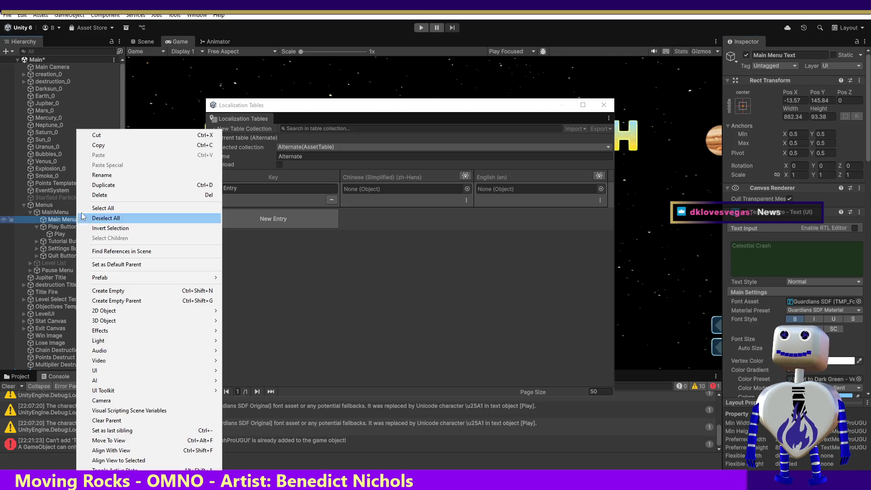
pyautogui.click(98, 146)
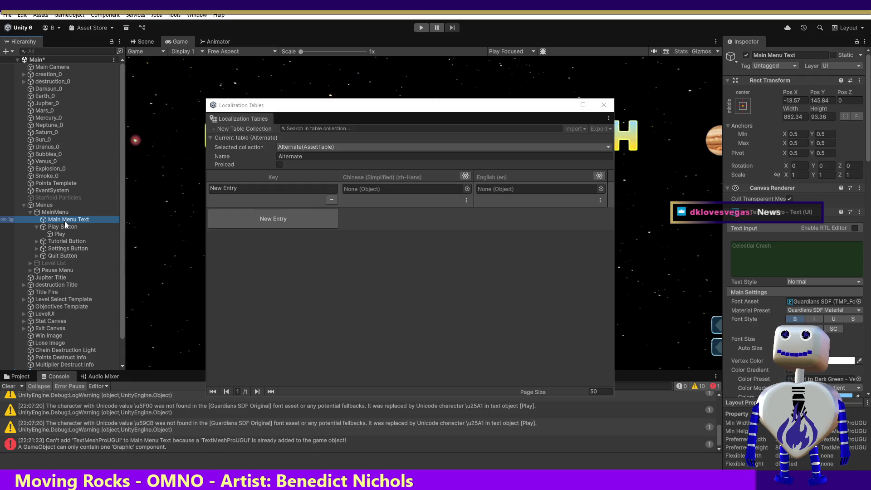
pyautogui.rightClick(65, 222)
pyautogui.click(80, 158)
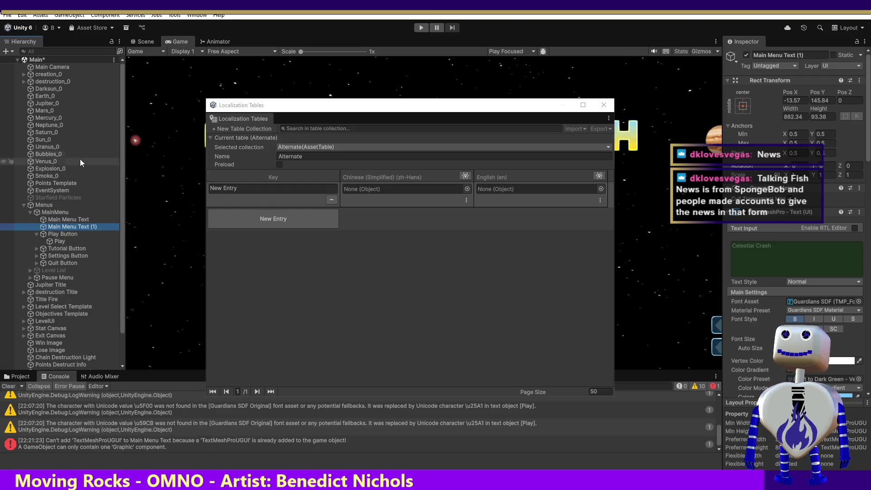
# - Keep the copy's name unchanged and switch to the PolyglotGamedev sheet
pyautogui.click(78, 225)
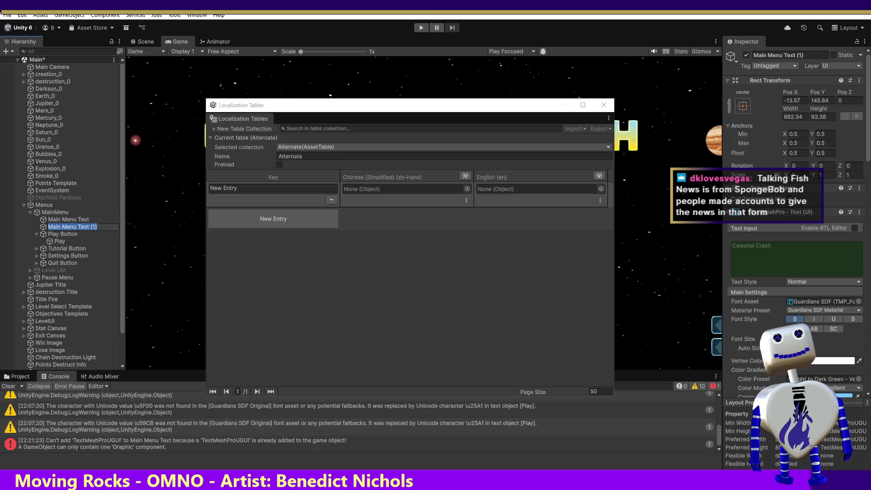
pyautogui.press('Return')
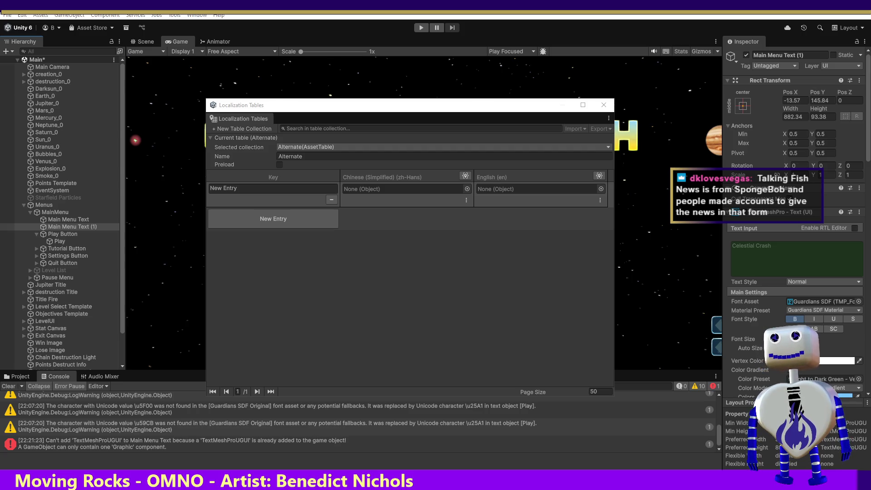
pyautogui.hotkey('alt', 'Tab')
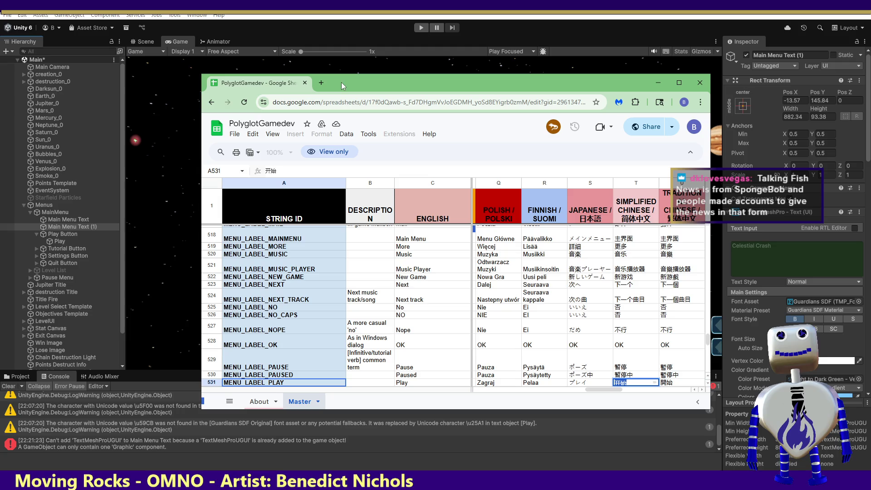
# - Search Google for 'Talking Fish News' and view its Instagram profile
pyautogui.click(321, 82)
pyautogui.write('Talking Fish News')
pyautogui.press('Return')
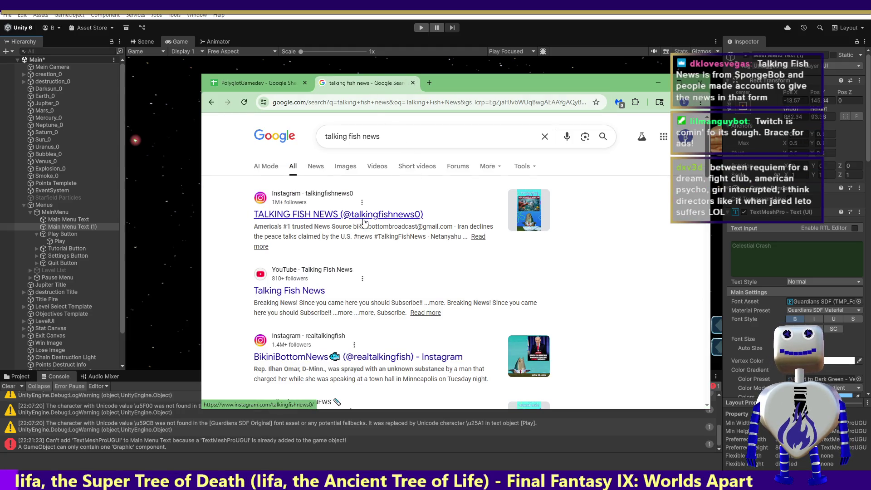
pyautogui.click(362, 218)
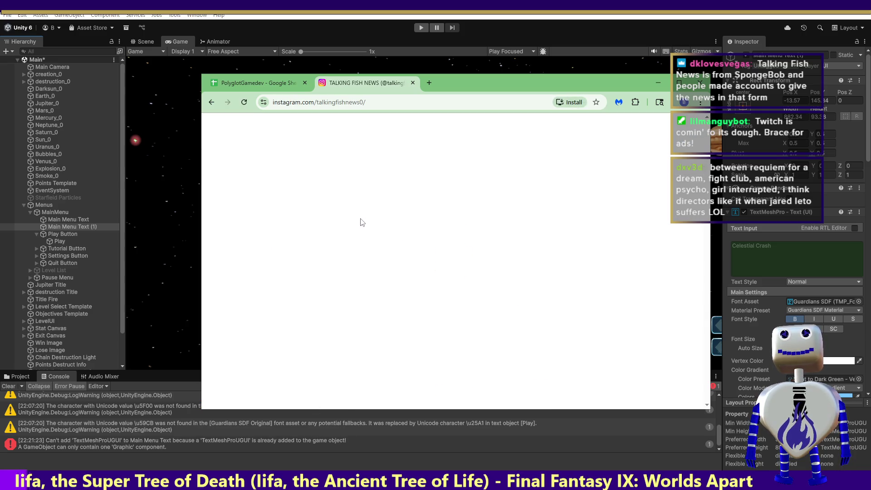
pyautogui.click(562, 175)
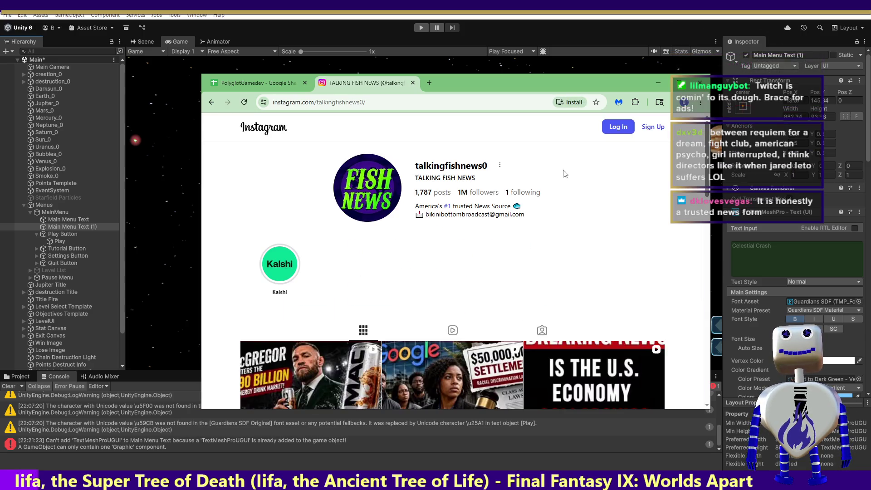
pyautogui.click(218, 103)
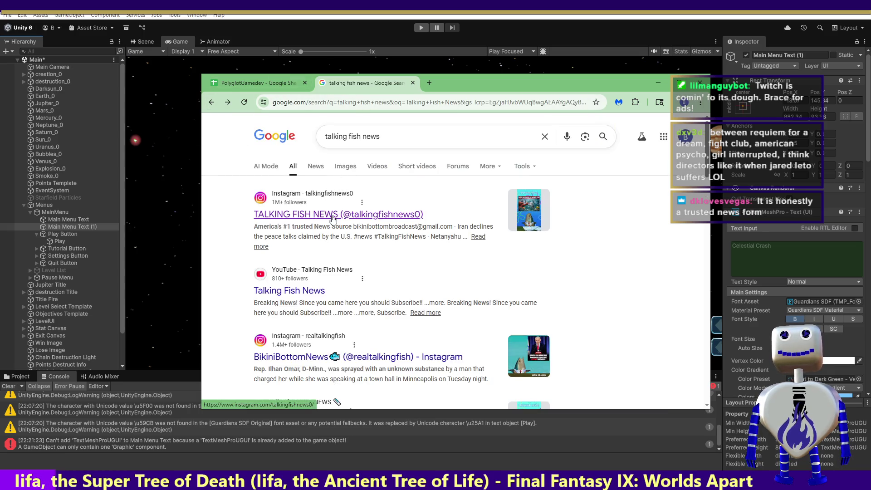
# - Watch a Talking Fish News YouTube Short, then close the tab and minimize Chrome
pyautogui.click(312, 293)
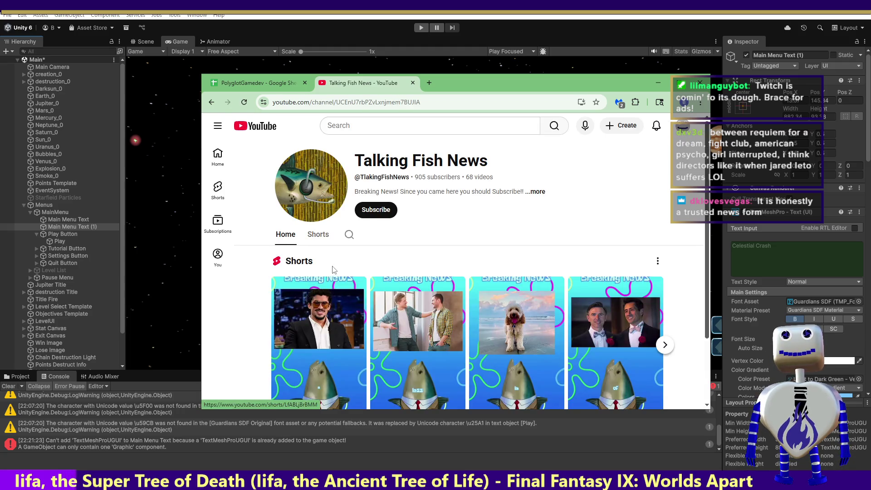
pyautogui.click(345, 347)
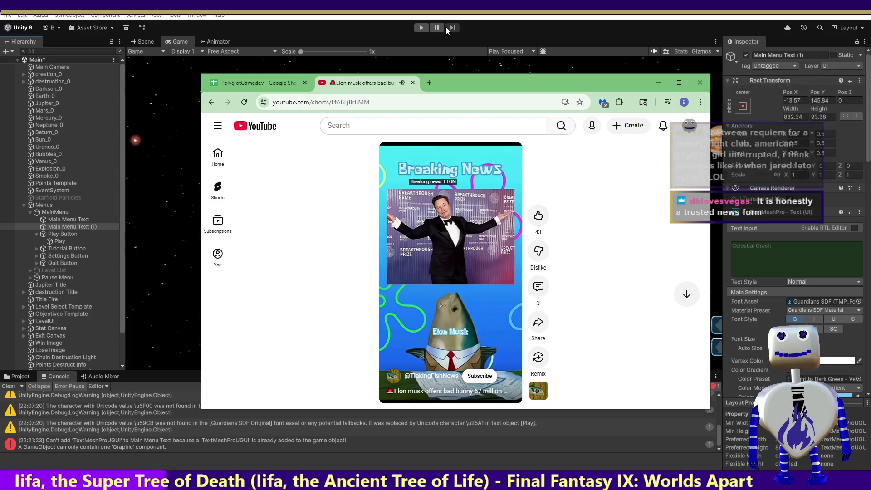
pyautogui.click(414, 83)
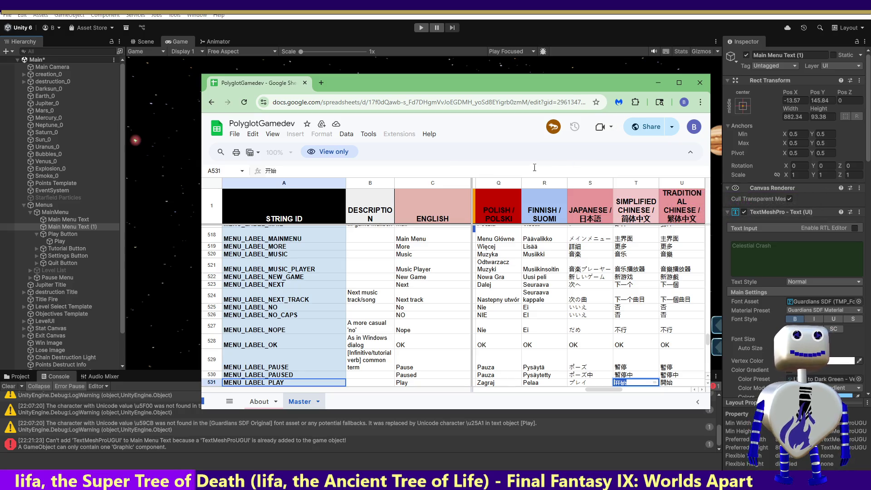
pyautogui.click(665, 83)
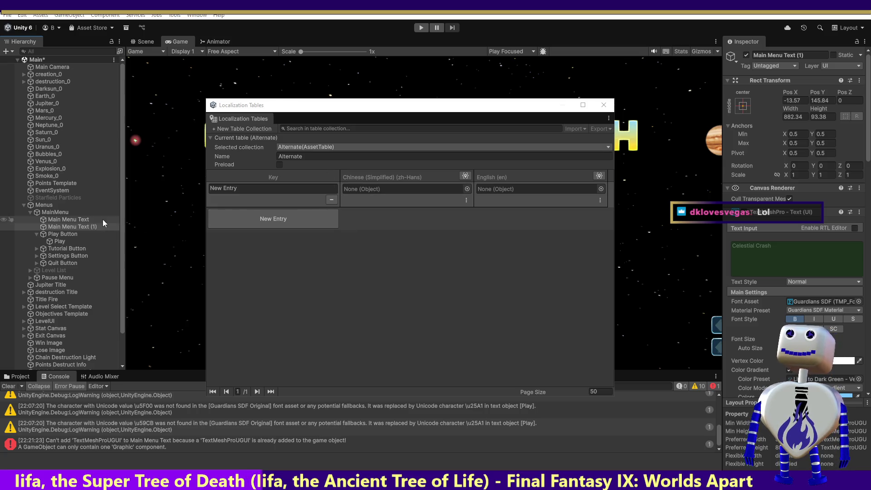
# - Rename Main Menu Text (1), replacing the '(1)' suffix with '(zh-Hans)'
pyautogui.click(80, 227)
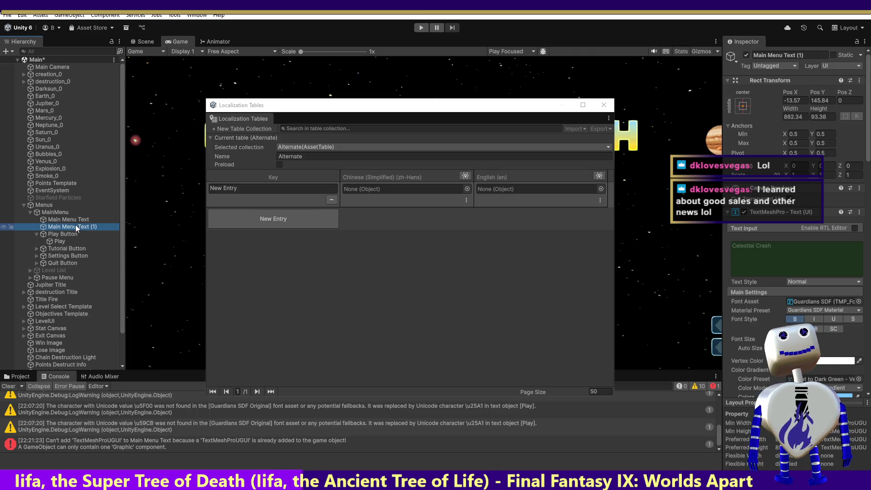
pyautogui.click(809, 55)
pyautogui.click(812, 54)
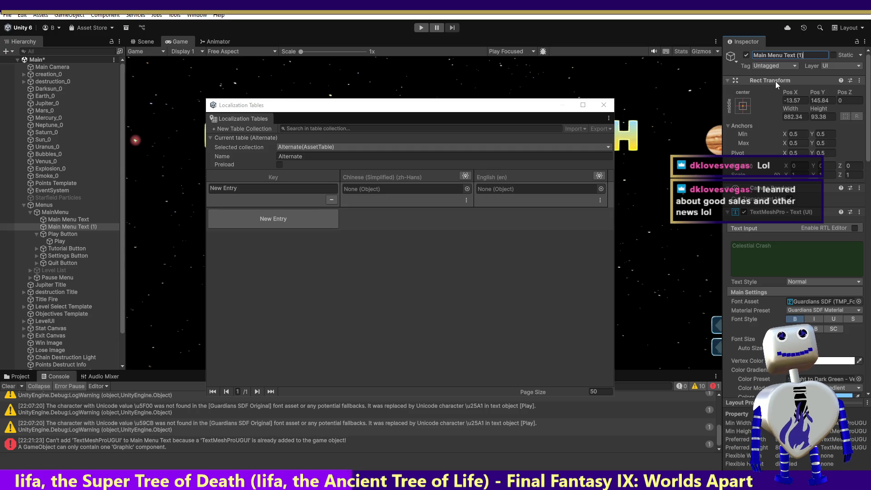
pyautogui.press('BackSpace')
pyautogui.press('BackSpace')
pyautogui.press('BackSpace')
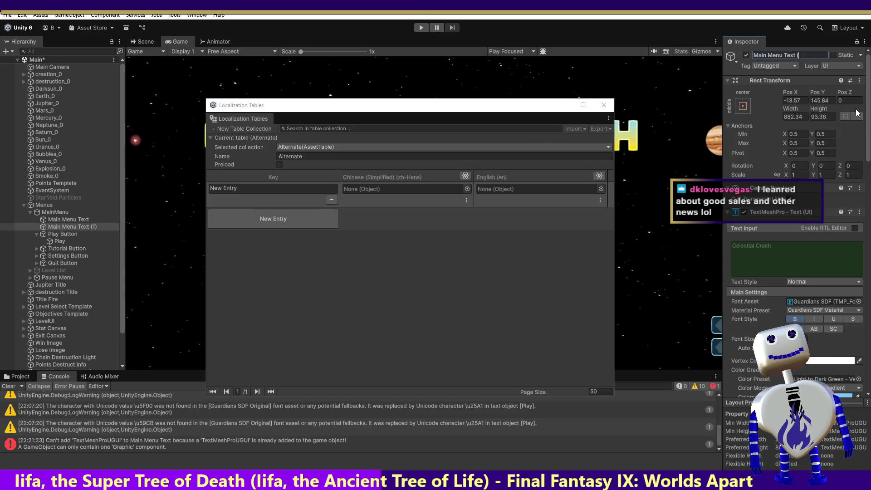
pyautogui.write('(Chines')
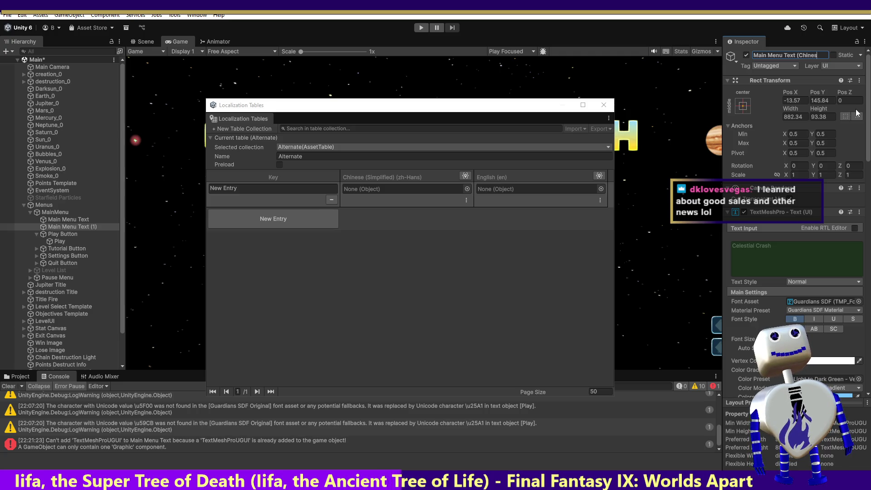
pyautogui.press('BackSpace')
pyautogui.press('BackSpace')
pyautogui.press('BackSpace')
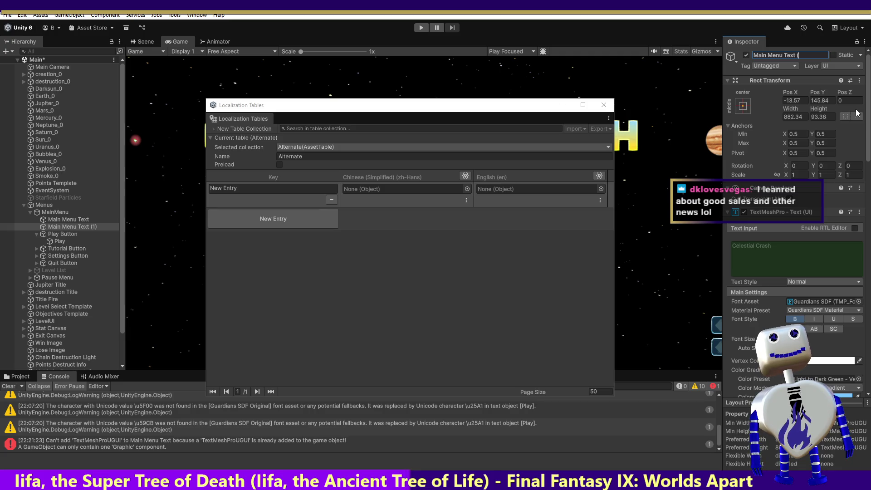
pyautogui.write('zh-Hans)')
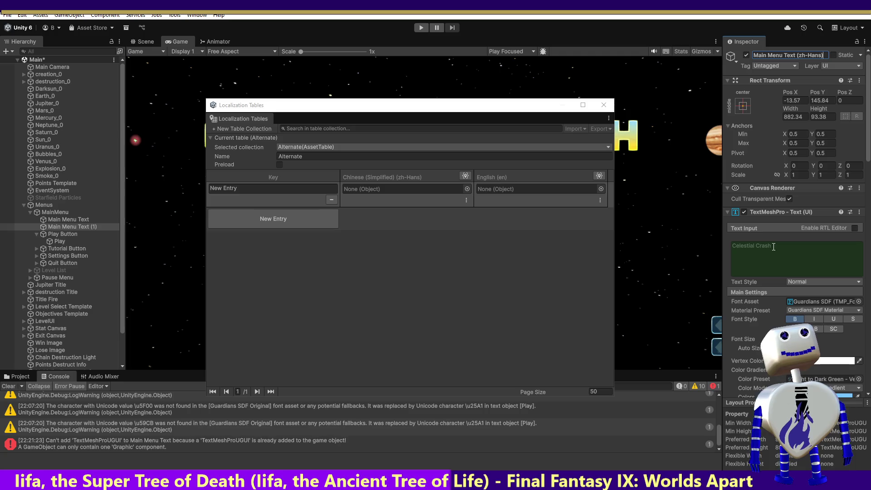
# - Keep Guardians SDF as the font and commit the name Main Menu Text (zh-Hans)
pyautogui.click(860, 302)
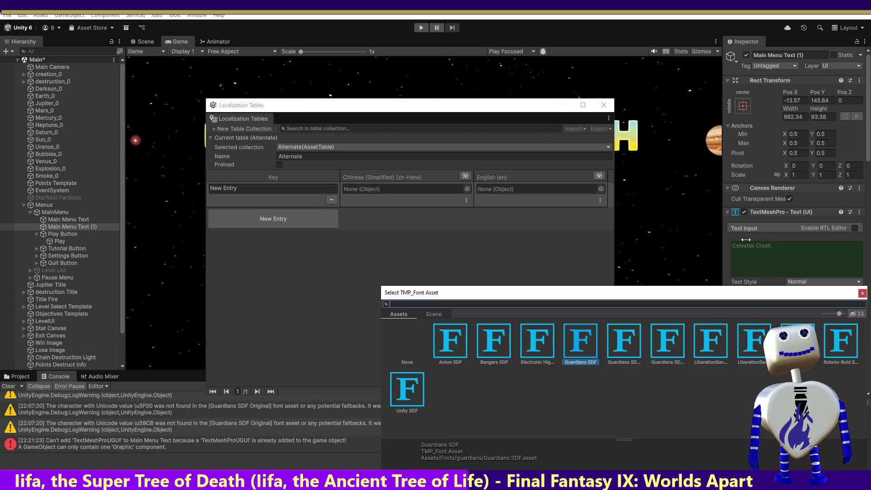
pyautogui.click(863, 292)
pyautogui.click(809, 55)
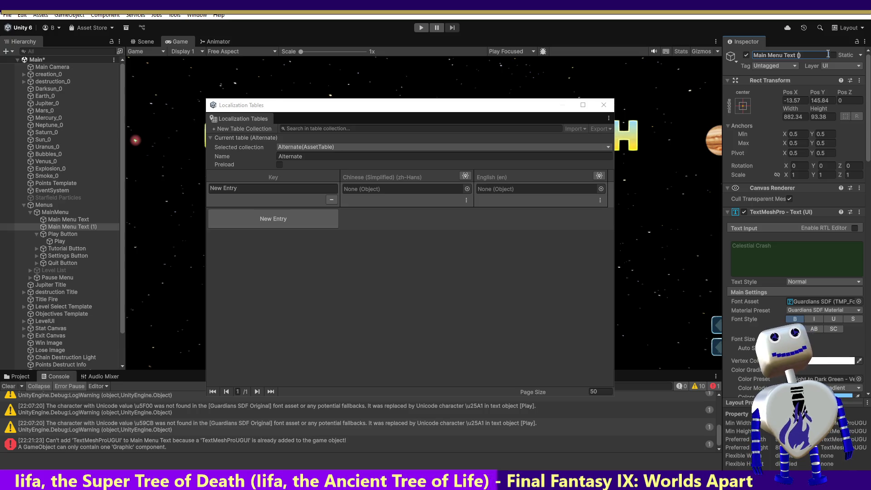
pyautogui.press('BackSpace')
pyautogui.write('2h-Hans')
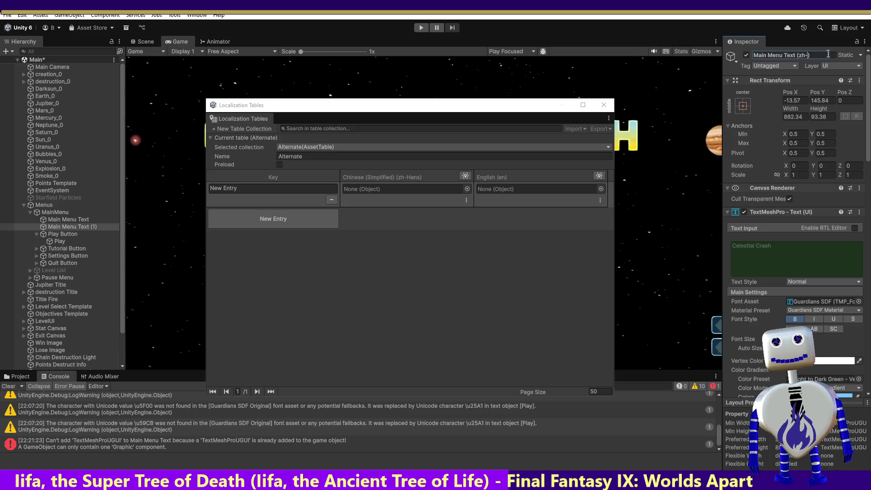
pyautogui.press('Return')
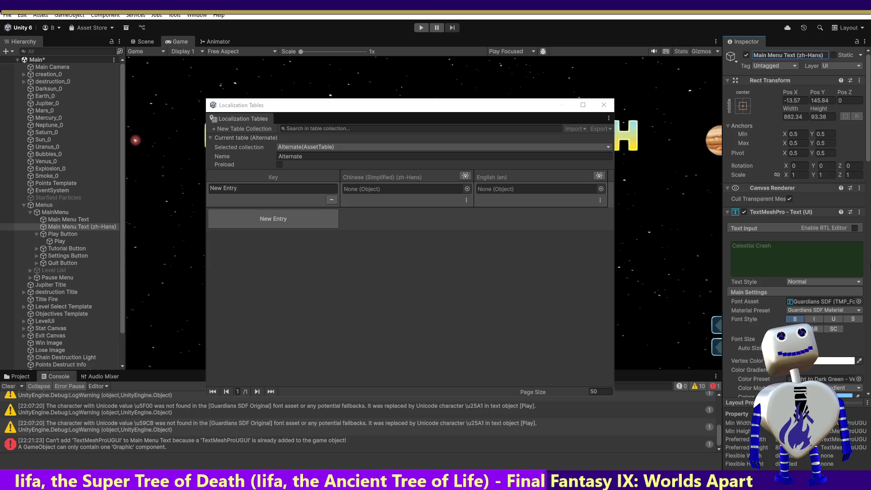
# - Assign the title object to the English (en) entry and select the English Main Menu Text
pyautogui.moveTo(870, 149)
pyautogui.mouseDown()
pyautogui.moveTo(870, 229)
pyautogui.moveTo(870, 150)
pyautogui.mouseUp()
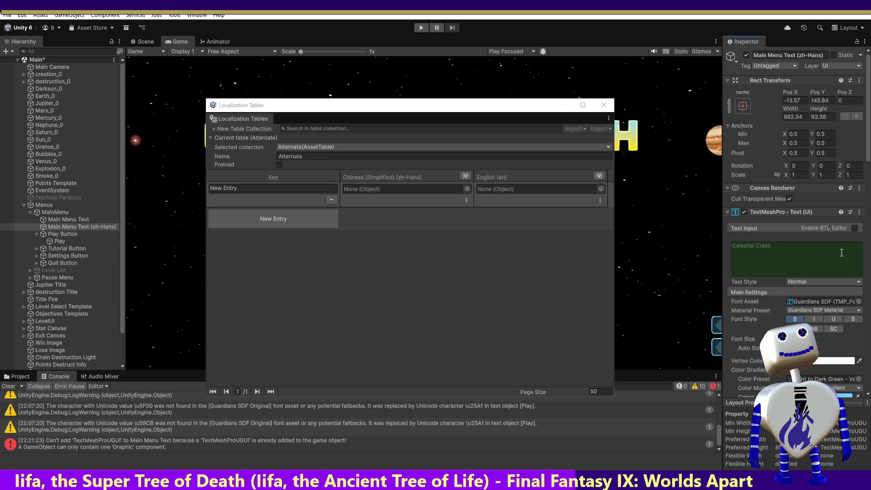
pyautogui.moveTo(88, 219)
pyautogui.mouseDown()
pyautogui.moveTo(435, 206)
pyautogui.moveTo(506, 187)
pyautogui.moveTo(238, 225)
pyautogui.mouseUp()
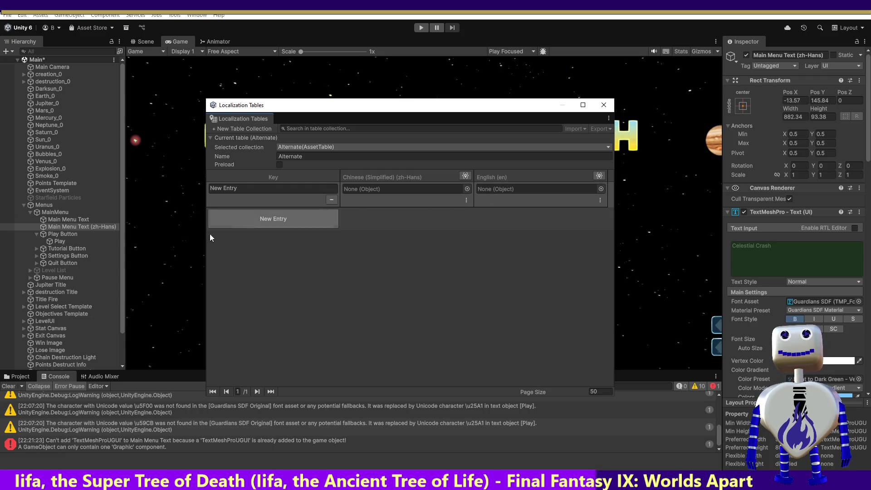
pyautogui.click(56, 220)
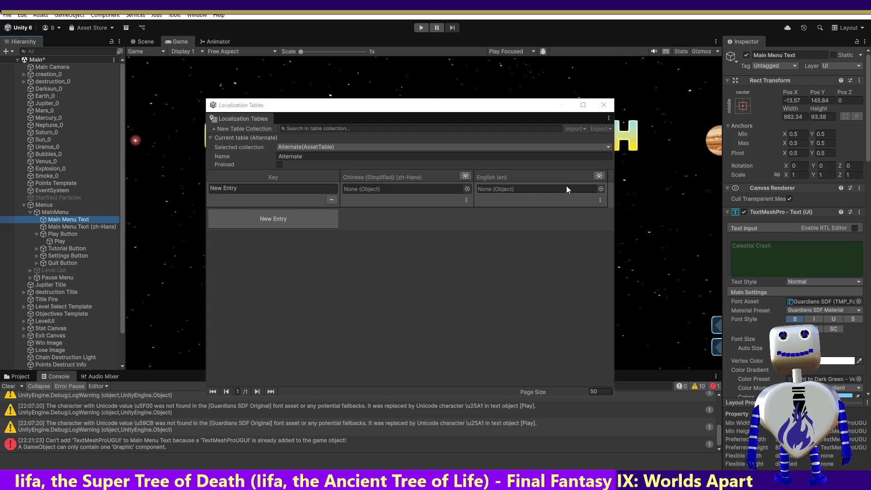
pyautogui.click(600, 189)
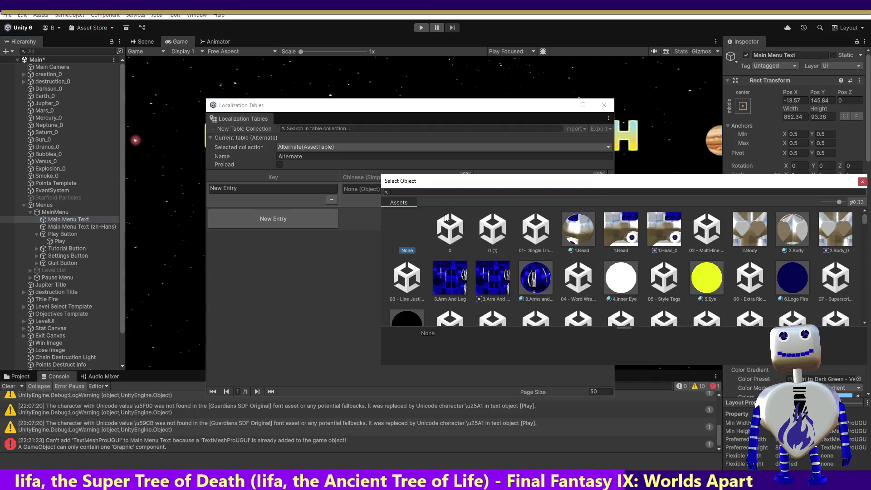
pyautogui.write('main')
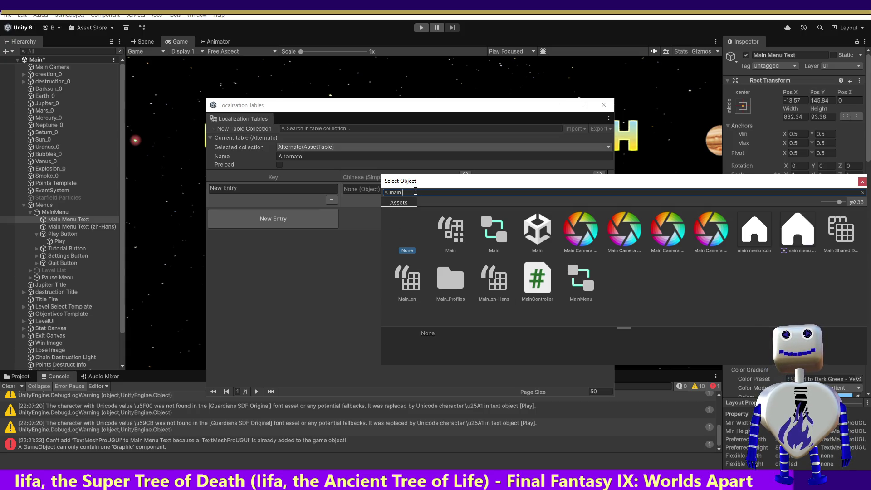
pyautogui.write('m')
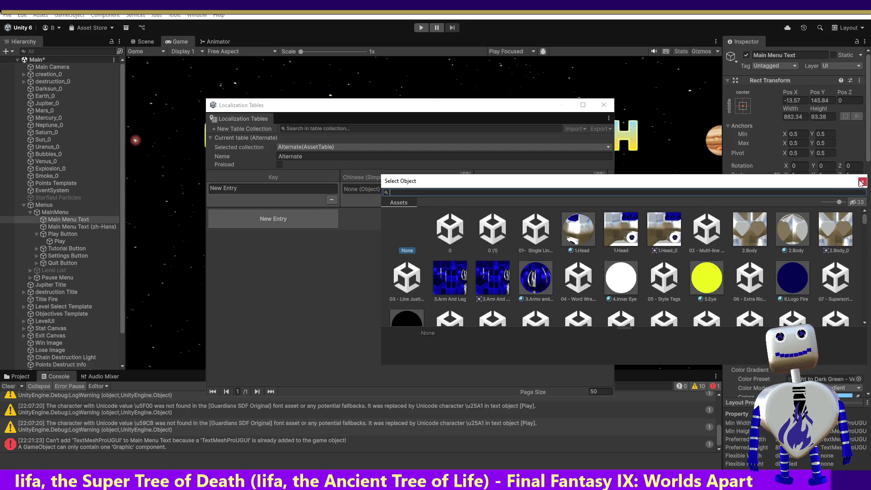
# - Dismiss the object picker and drag the Localization Tables window off the Game view
pyautogui.click(198, 299)
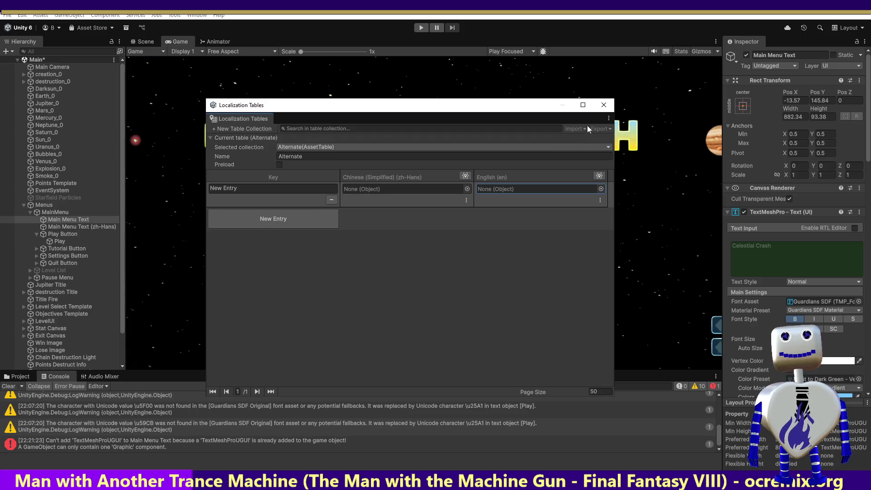
pyautogui.click(532, 80)
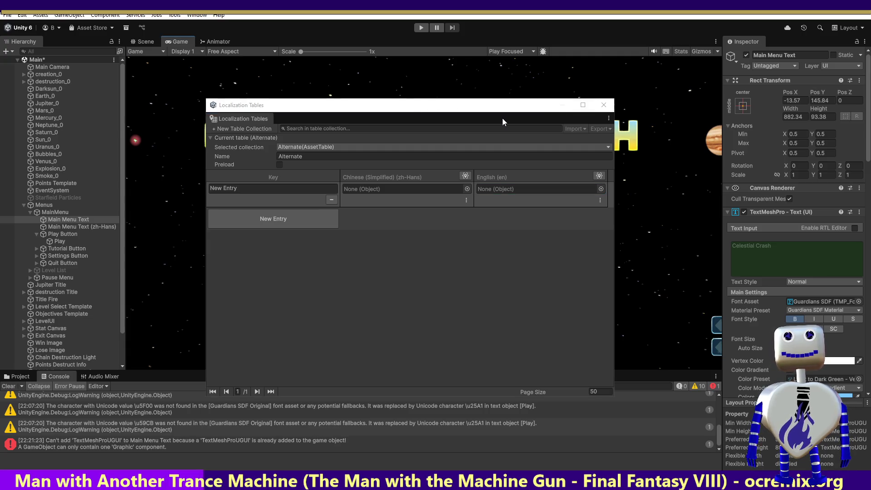
pyautogui.moveTo(502, 118); pyautogui.dragTo(506, 157)
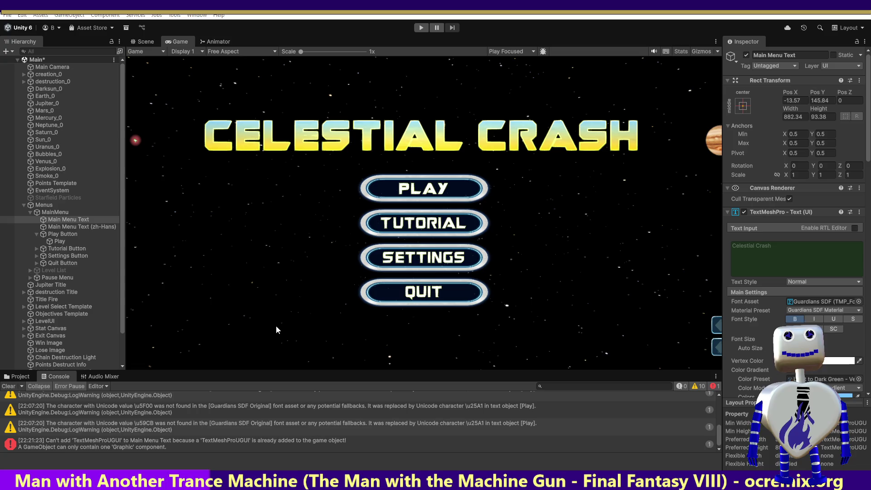
# - Deactivate the English Main Menu Text and open the font asset picker for Main Menu Text (zh-Hans)
pyautogui.click(57, 221)
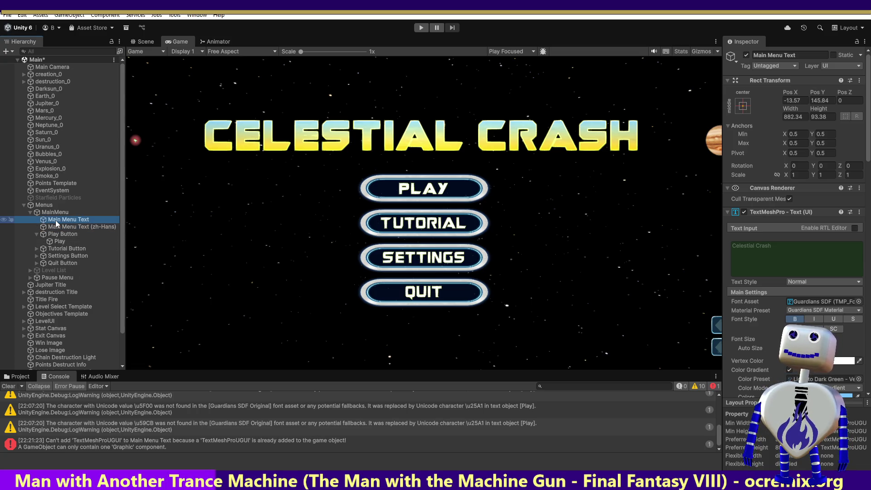
pyautogui.click(747, 56)
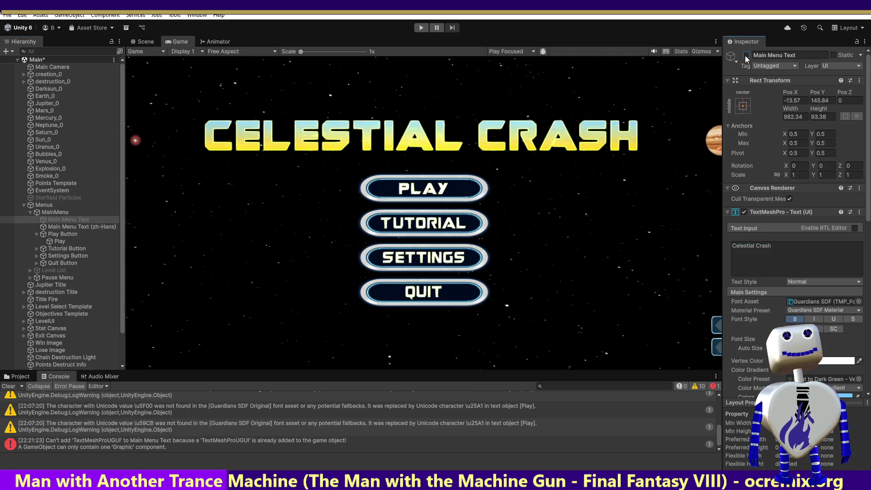
pyautogui.click(74, 227)
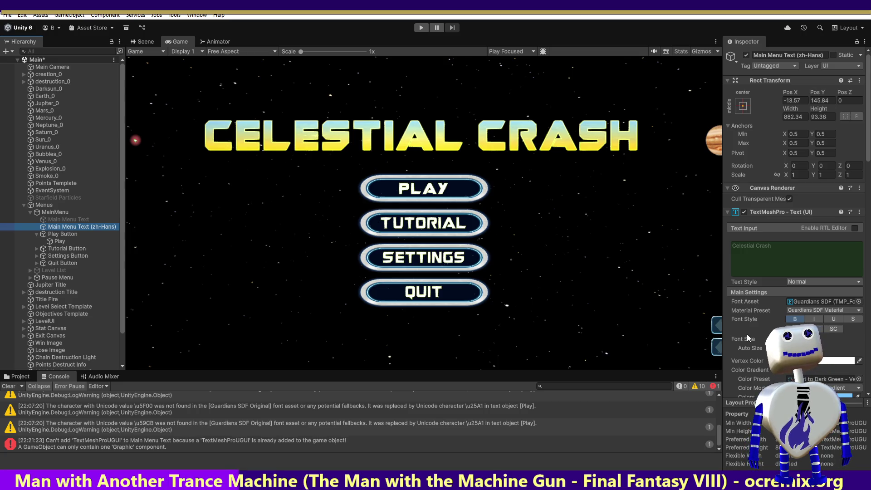
pyautogui.click(756, 252)
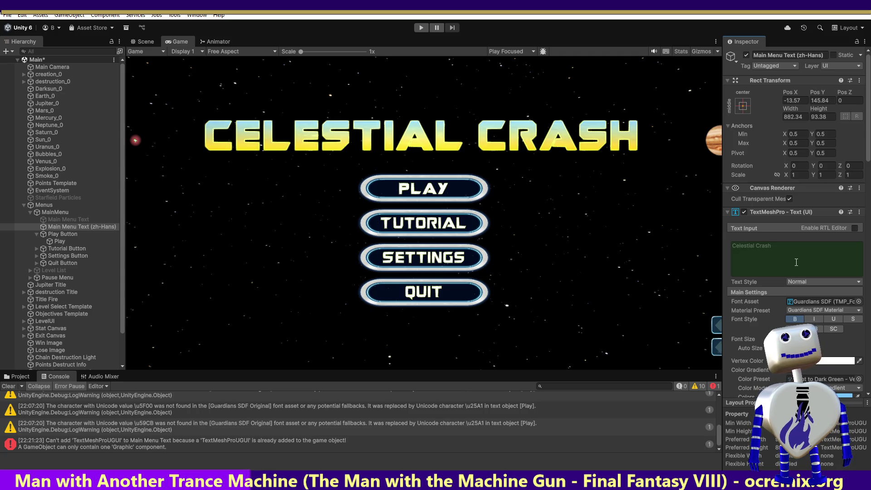
pyautogui.click(859, 301)
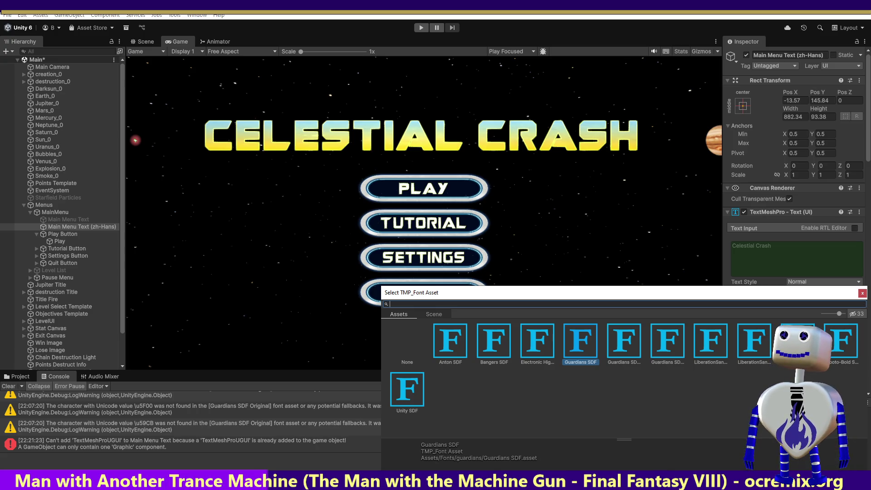
pyautogui.press('Escape')
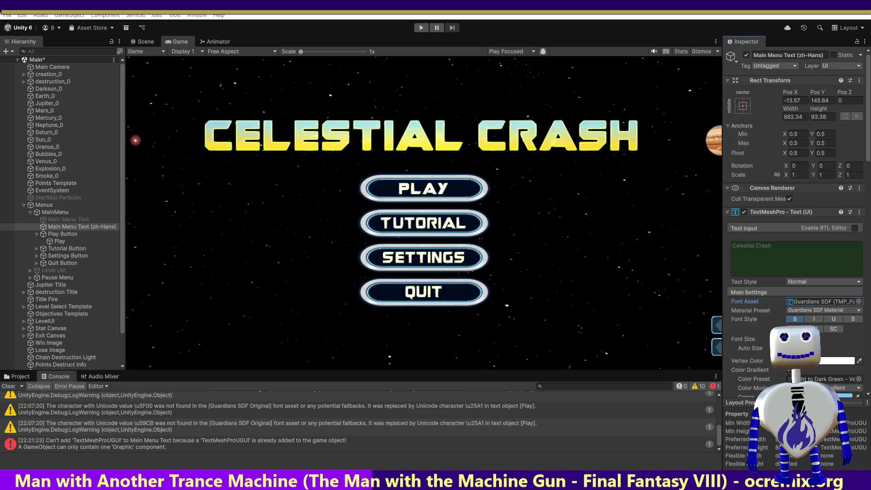
pyautogui.click(859, 302)
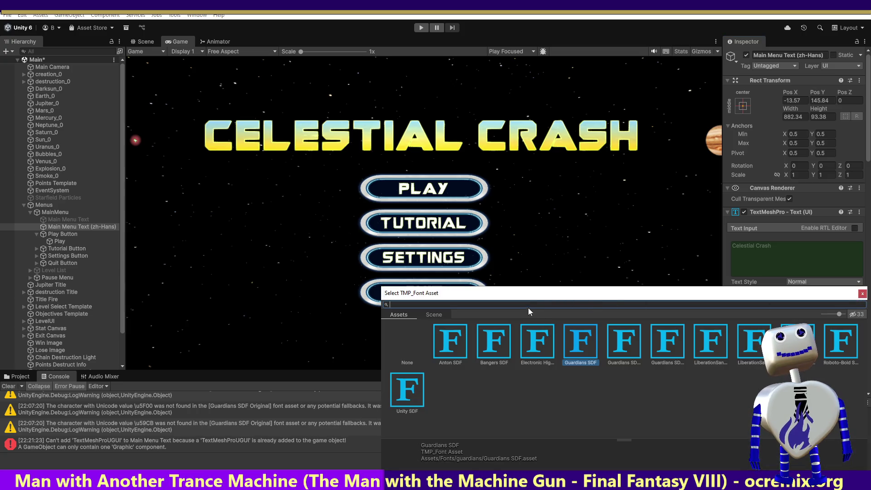
pyautogui.write('Noto Sans SC')
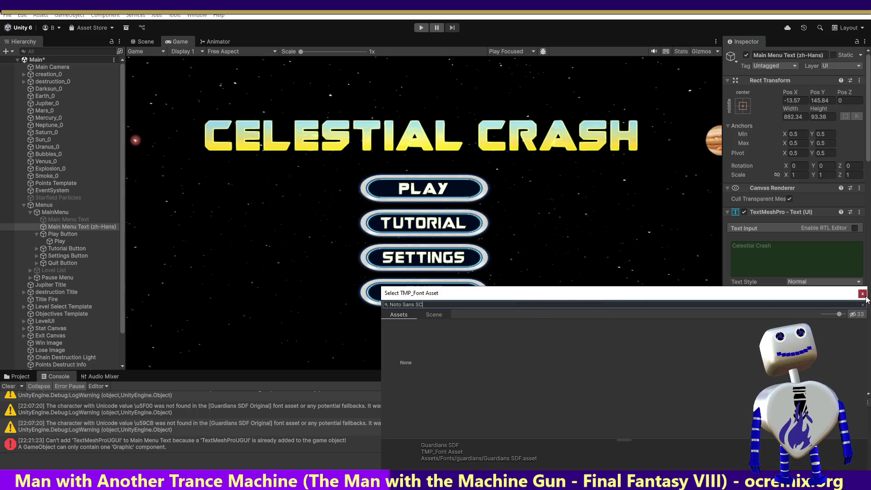
pyautogui.press('Escape')
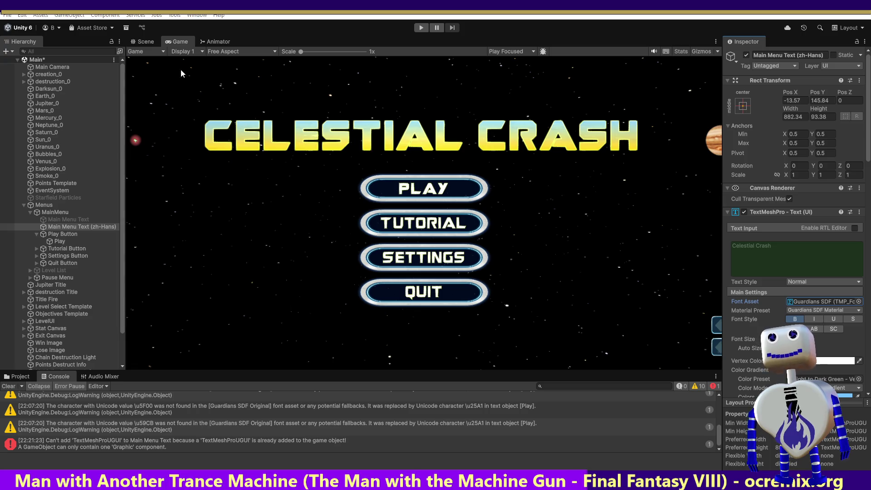
pyautogui.click(193, 15)
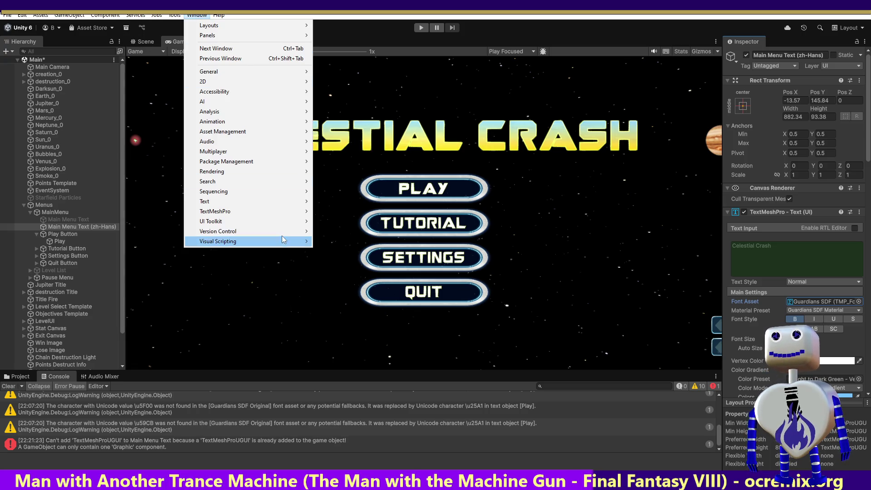
# - Open the Font Asset Creator, search source fonts for 'Noto Sans SC', then keep Guardians
pyautogui.moveTo(273, 201)
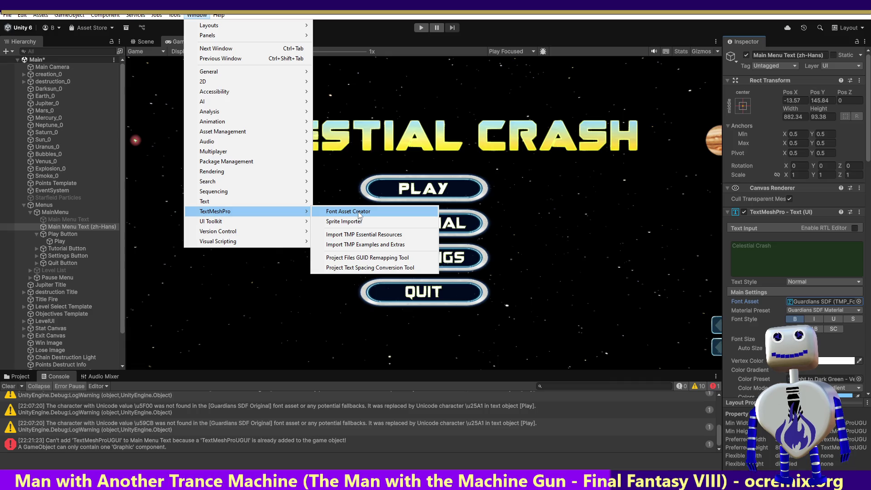
pyautogui.click(358, 212)
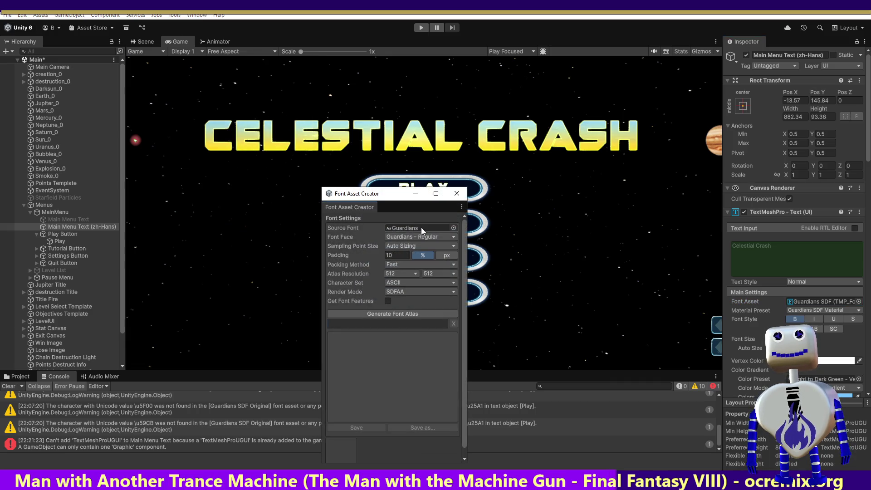
pyautogui.click(453, 227)
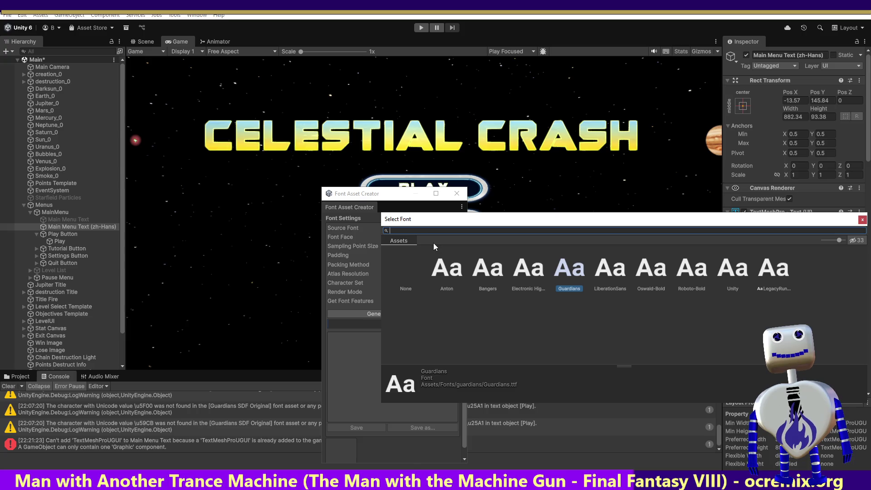
pyautogui.write('Noto Sans SC')
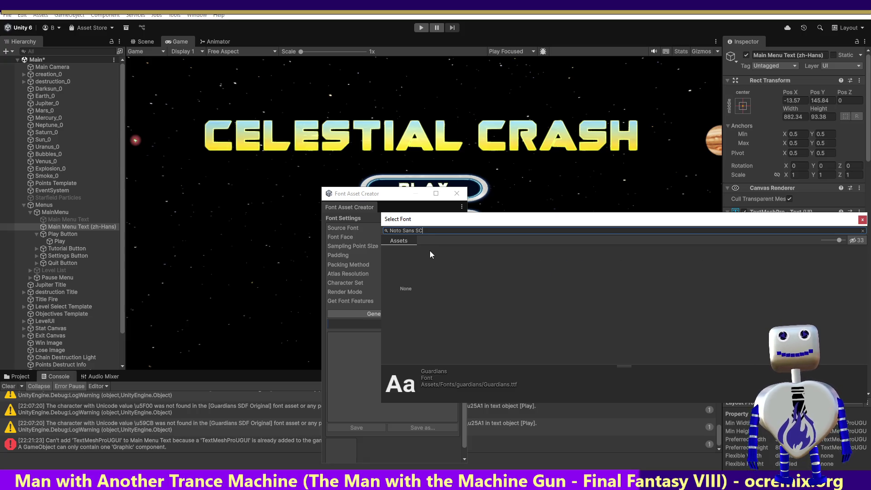
pyautogui.press('BackSpace')
pyautogui.press('BackSpace')
pyautogui.press('BackSpace')
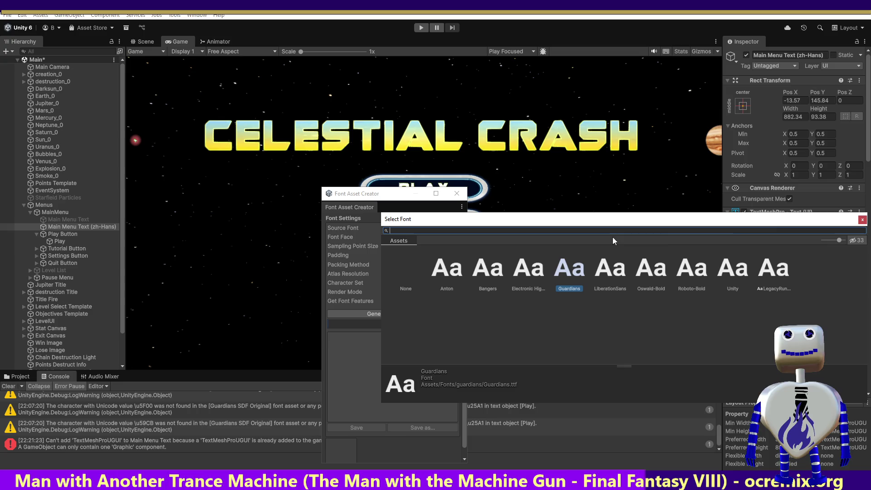
pyautogui.click(863, 220)
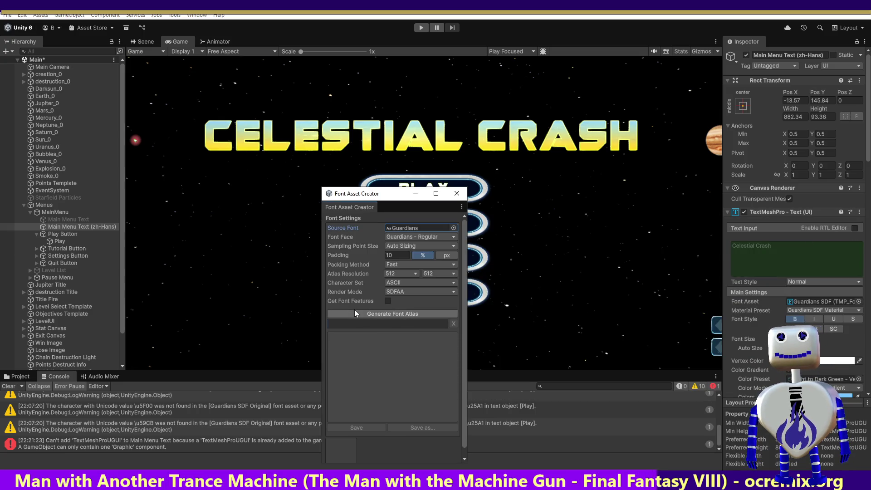
# - Keep Guardians - Regular as font face and switch the character set to Unicode Range (Hex)
pyautogui.click(431, 284)
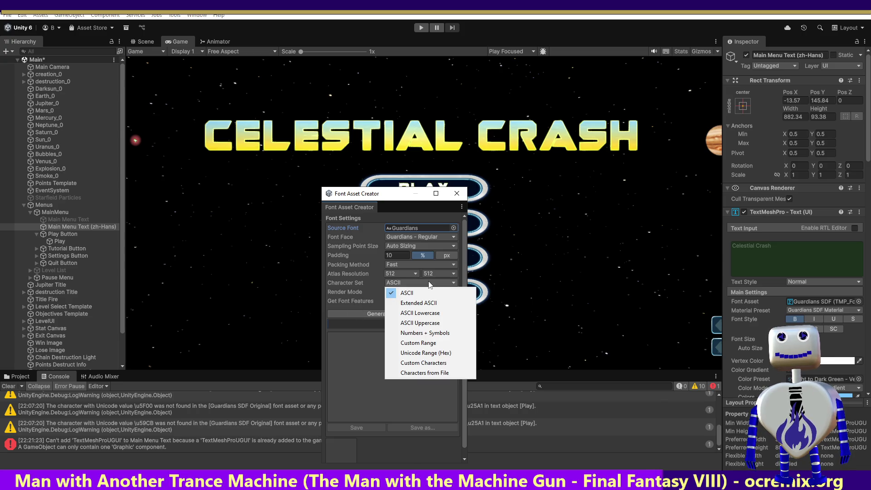
pyautogui.click(335, 375)
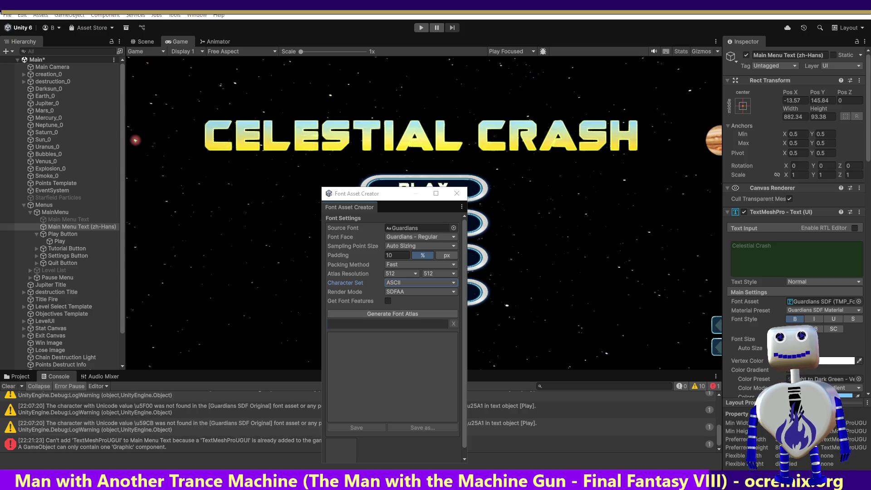
pyautogui.click(456, 237)
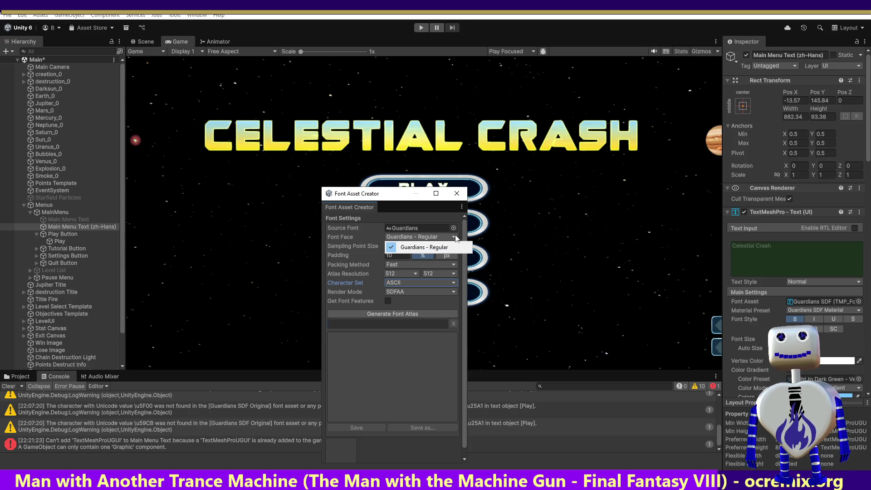
pyautogui.click(384, 383)
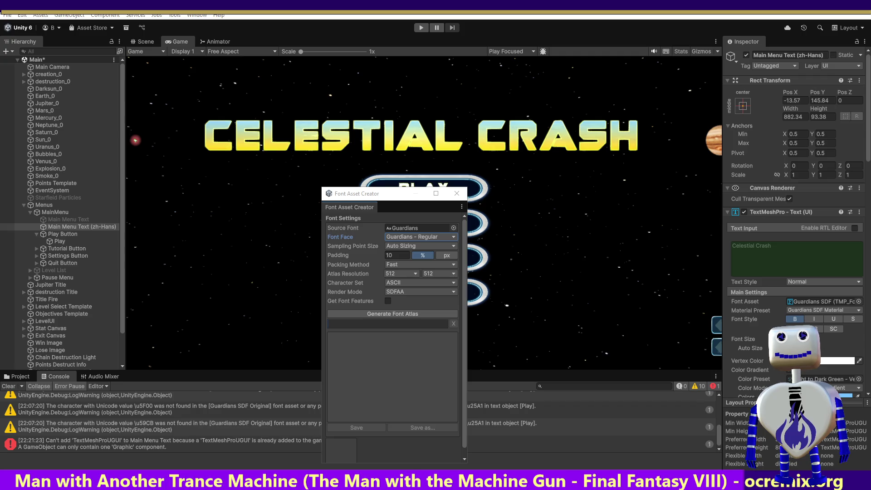
pyautogui.click(412, 283)
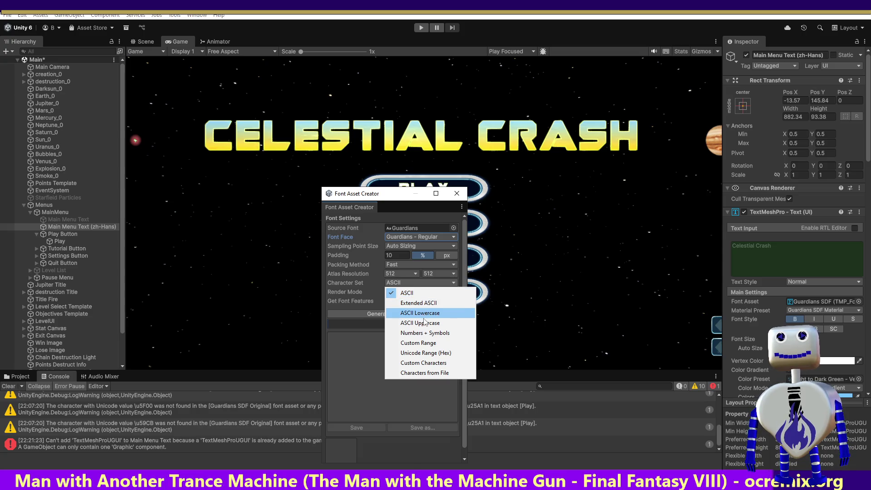
pyautogui.click(426, 354)
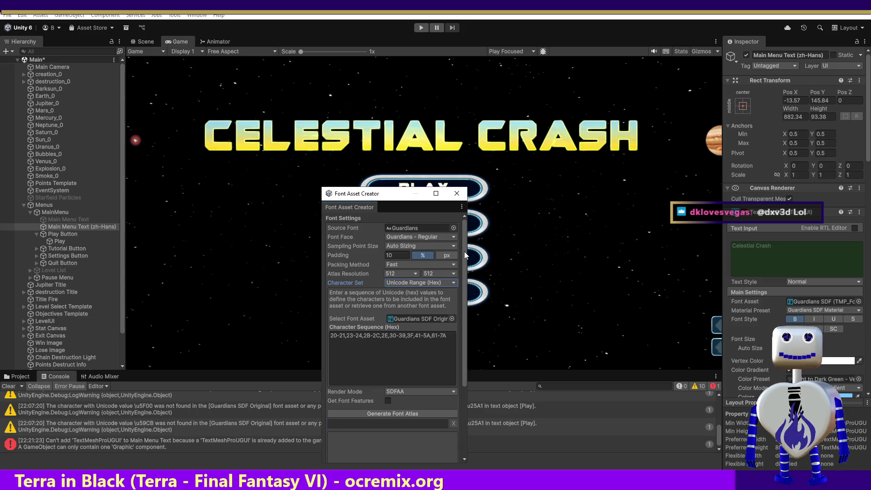
# - Select the whole Unicode hex character sequence in the Character Set field
pyautogui.click(449, 282)
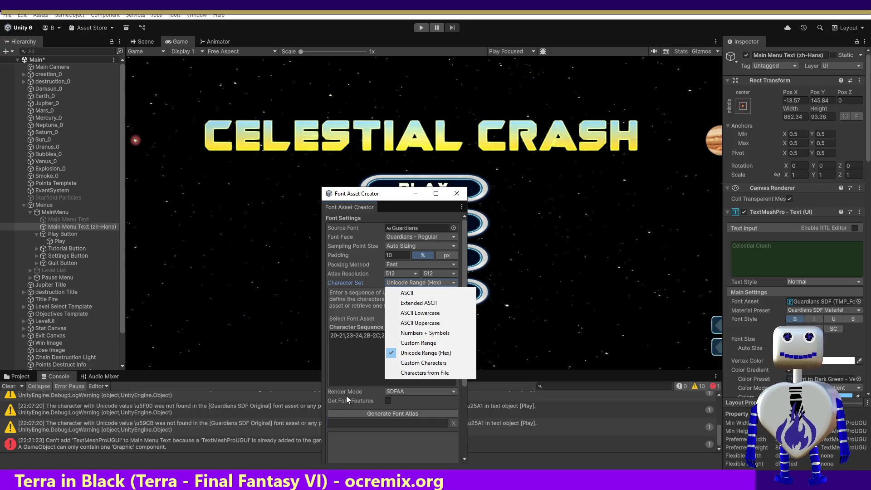
pyautogui.click(359, 366)
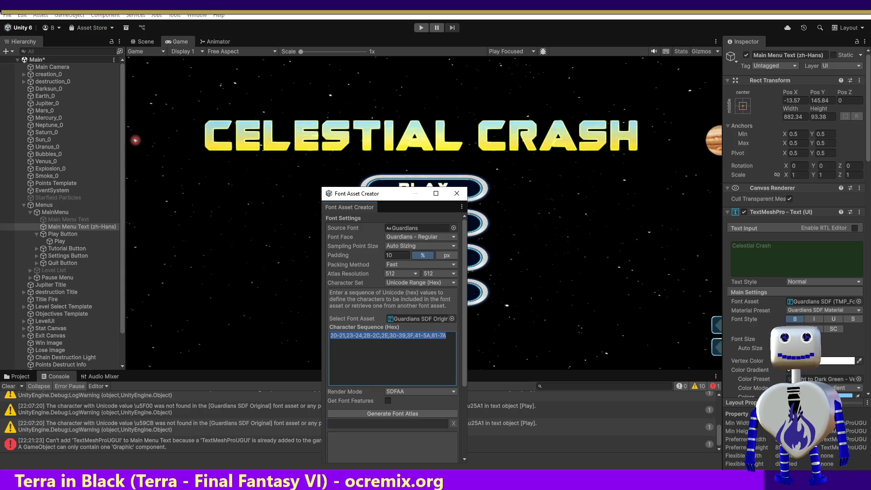
pyautogui.hotkey('alt', 'Tab')
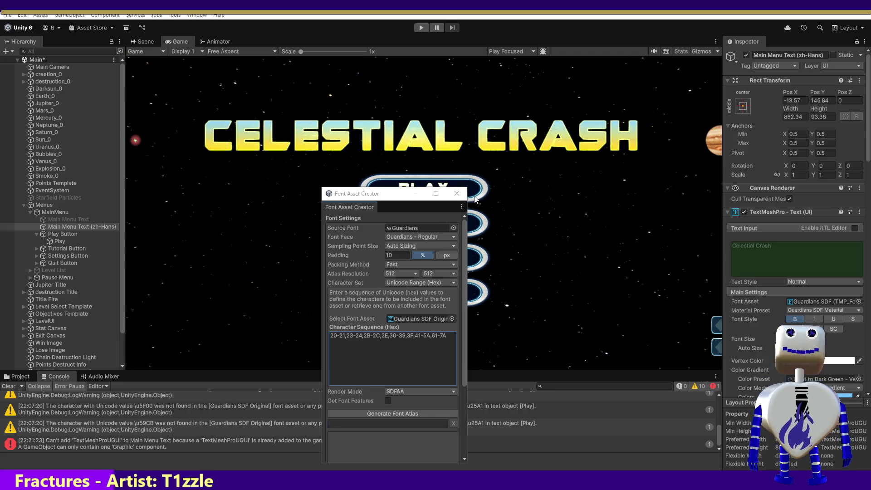
# - Close the Font Asset Creator and open the editor's top menu
pyautogui.click(459, 195)
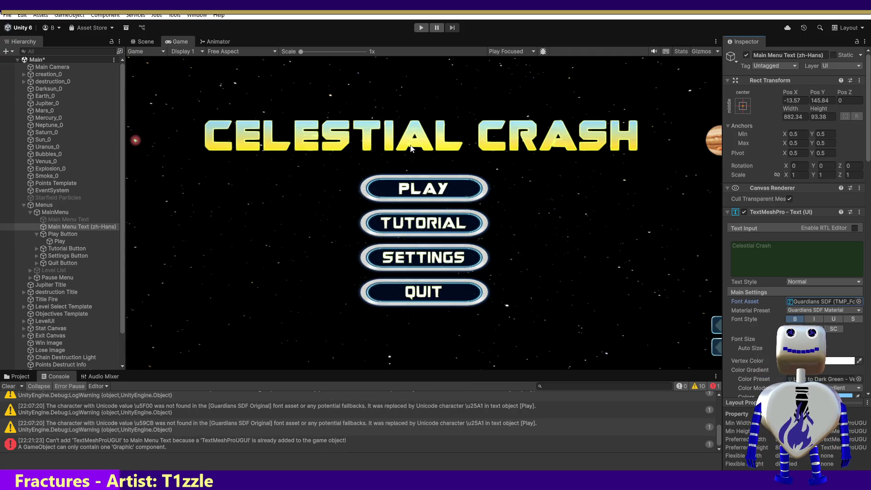
pyautogui.click(213, 16)
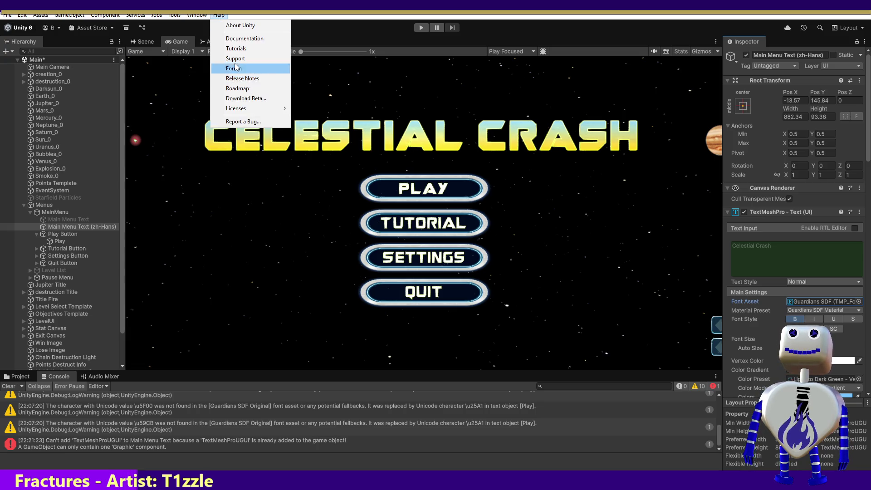
pyautogui.moveTo(197, 15)
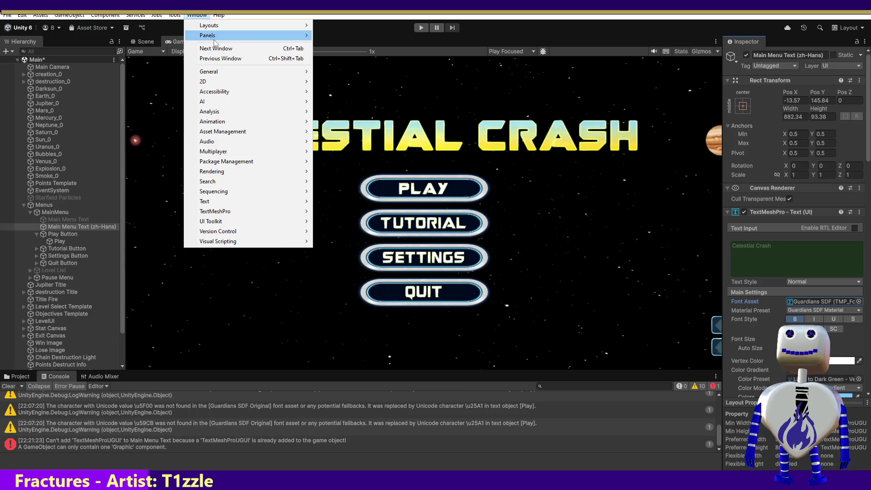
# - Open the Package Manager and search the Built-in packages for 'fonts'
pyautogui.moveTo(229, 164)
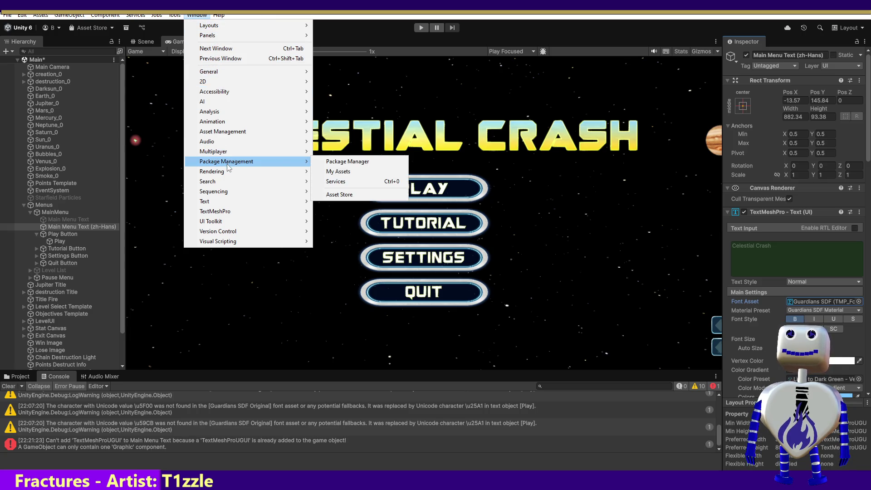
pyautogui.click(370, 166)
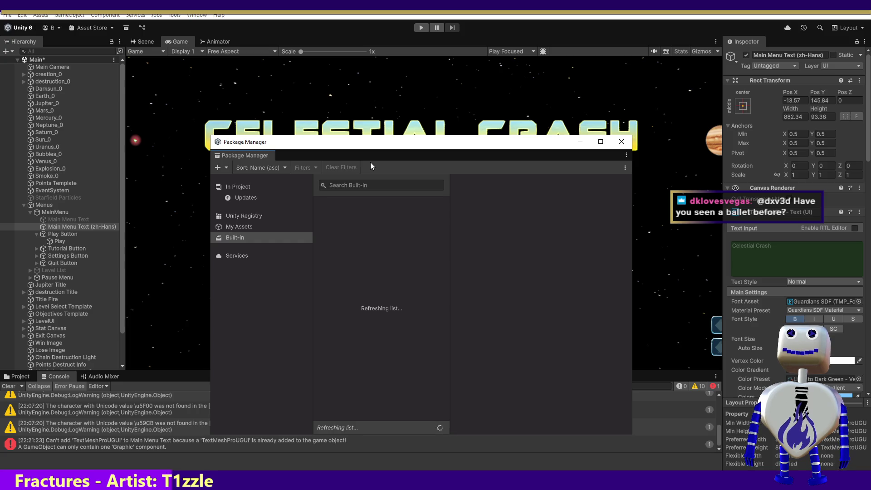
pyautogui.click(350, 190)
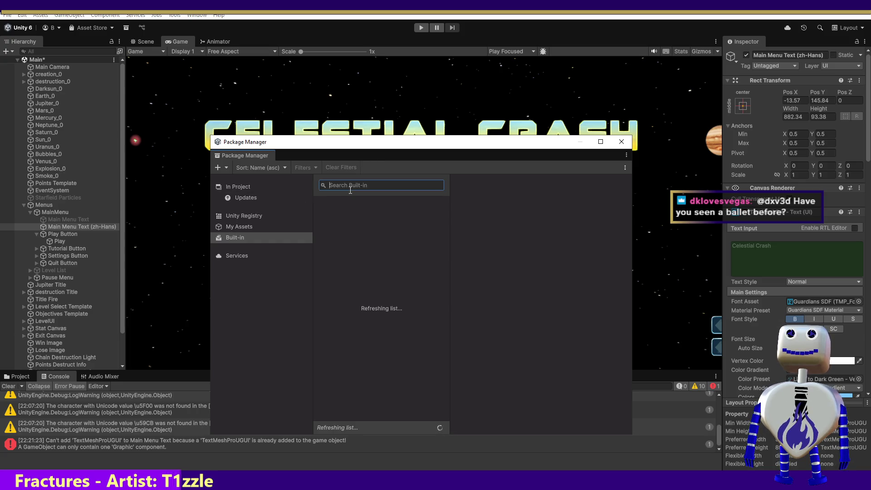
pyautogui.write('fot')
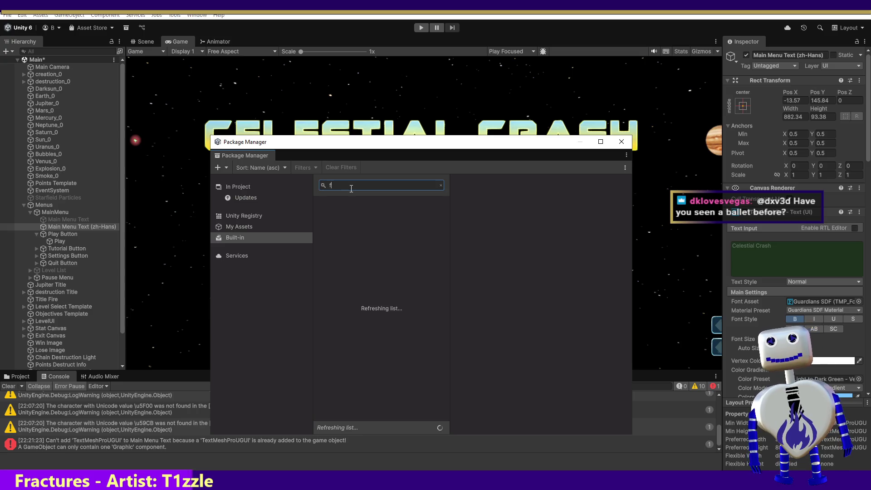
pyautogui.press('BackSpace')
pyautogui.write('nts')
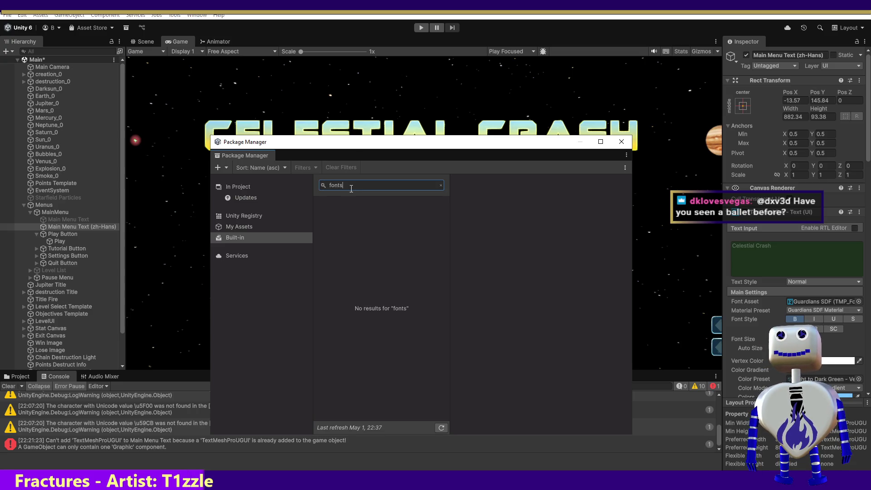
# - Check My Assets and Unity Registry for 'fonts', then close the Package Manager
pyautogui.click(233, 228)
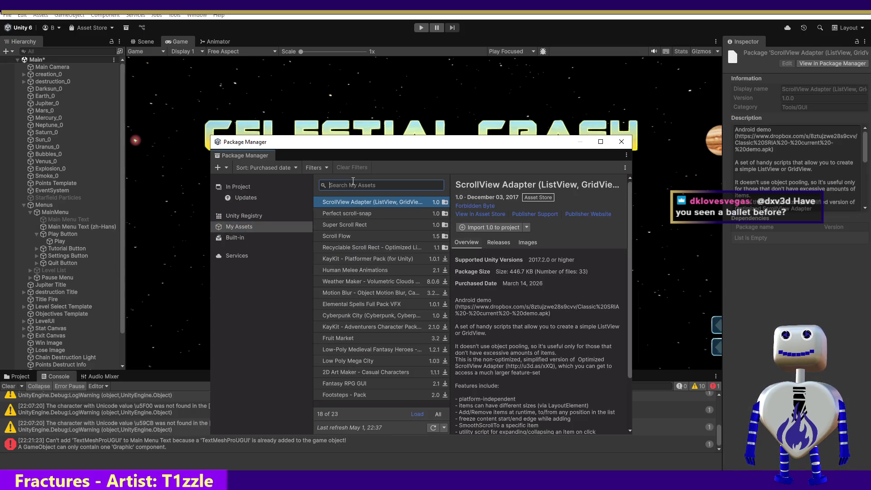
pyautogui.click(241, 214)
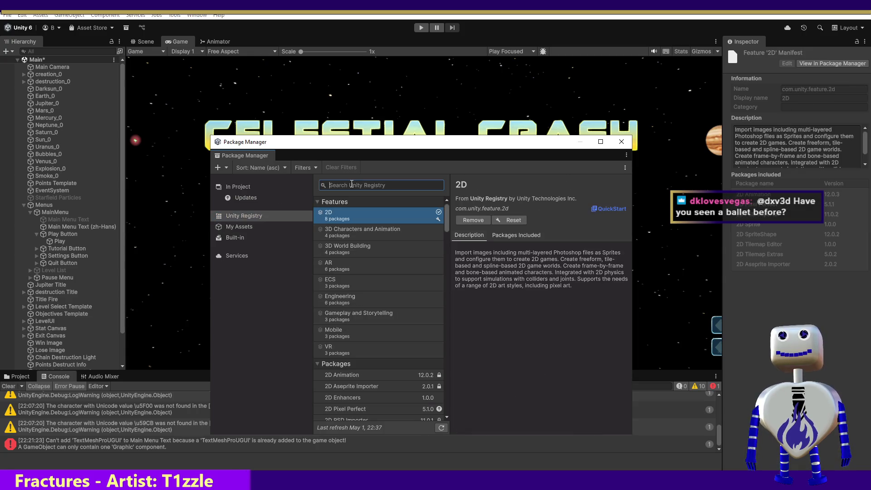
pyautogui.write('fonts')
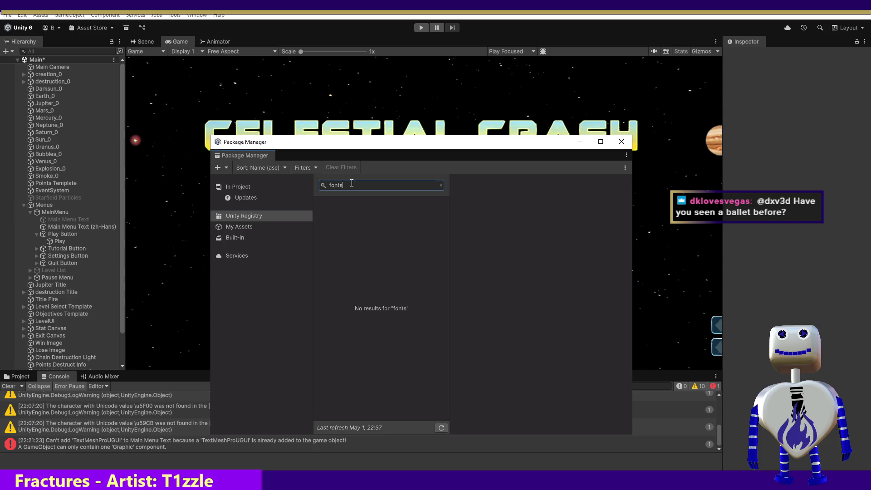
pyautogui.press('BackSpace')
pyautogui.press('BackSpace')
pyautogui.press('BackSpace')
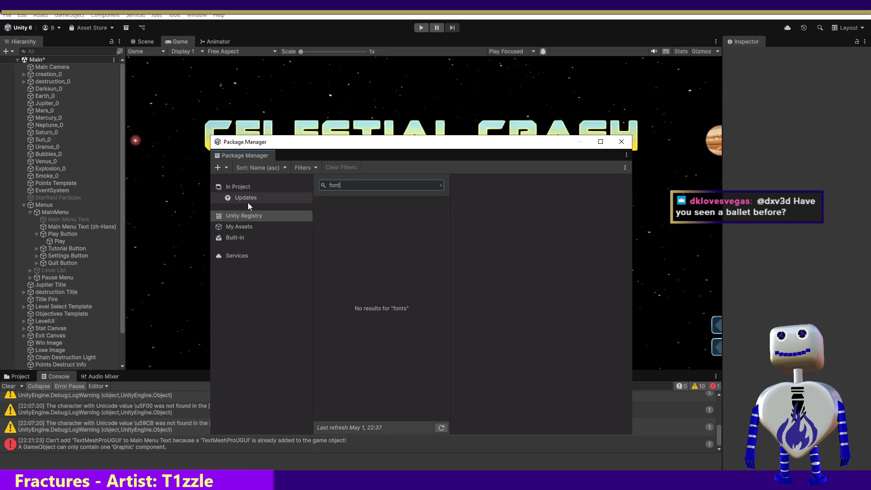
pyautogui.click(622, 142)
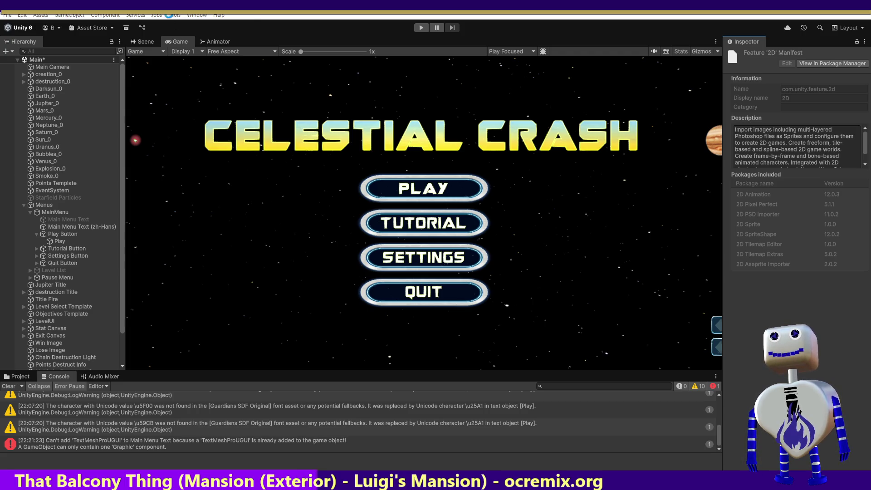
pyautogui.click(197, 15)
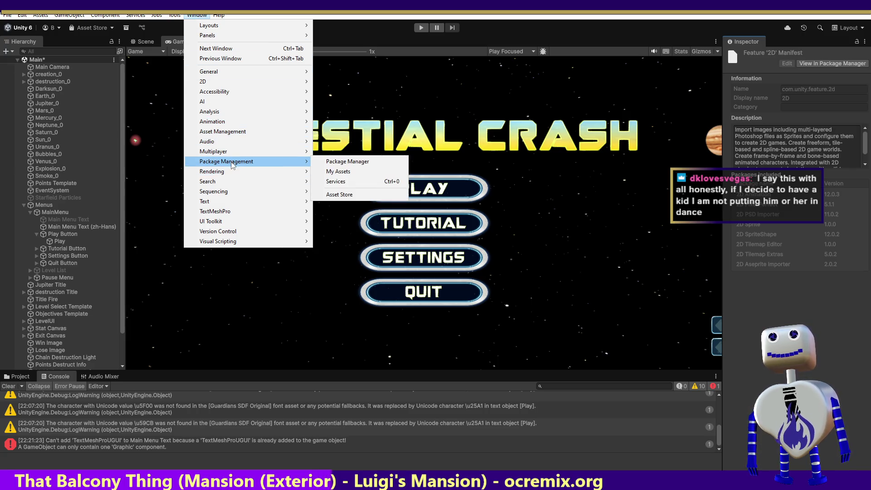
# - Open the TextMeshPro Font Asset Creator from the Window menu
pyautogui.moveTo(236, 132)
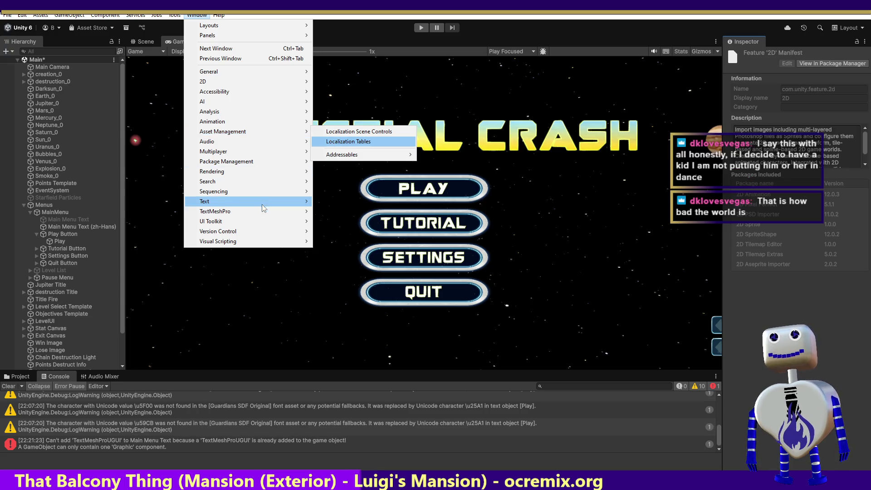
pyautogui.moveTo(263, 211)
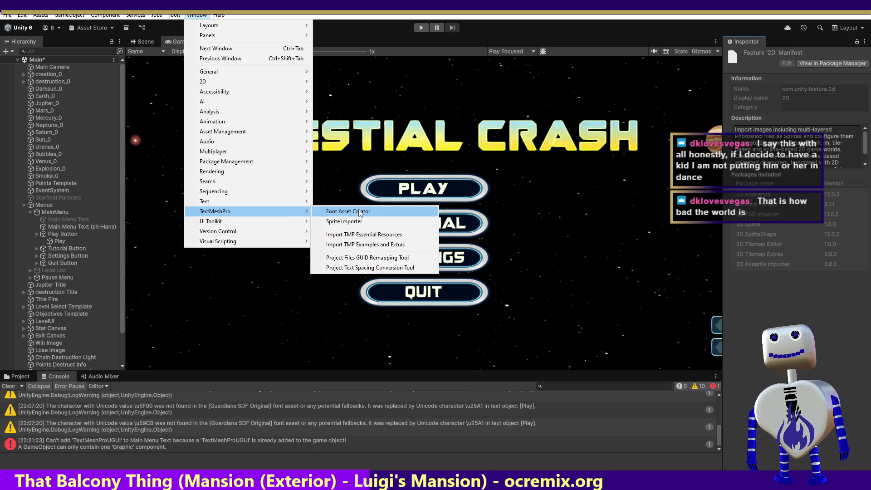
pyautogui.click(352, 211)
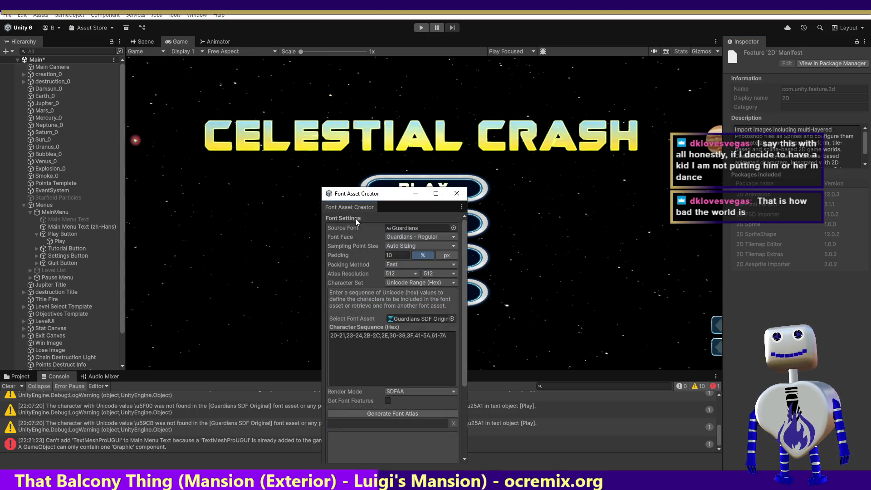
# - Keep Guardians as the source font and load Guardians SDF Original as the font asset
pyautogui.click(452, 228)
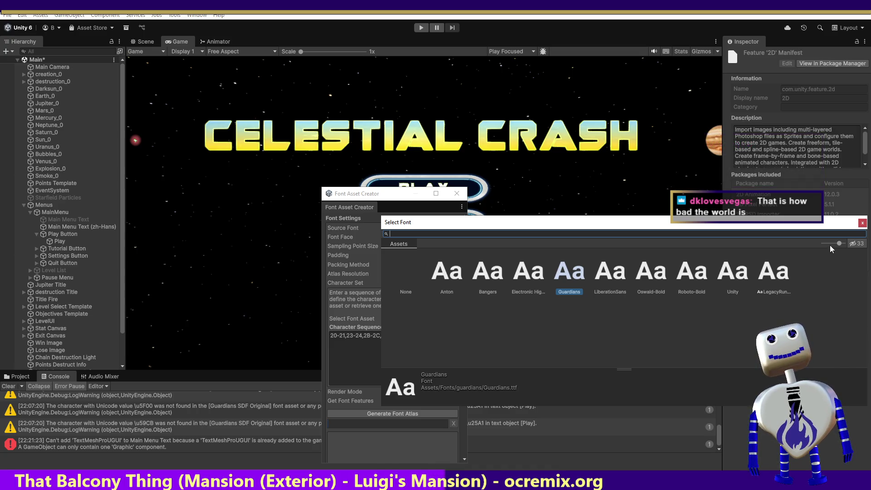
pyautogui.click(862, 227)
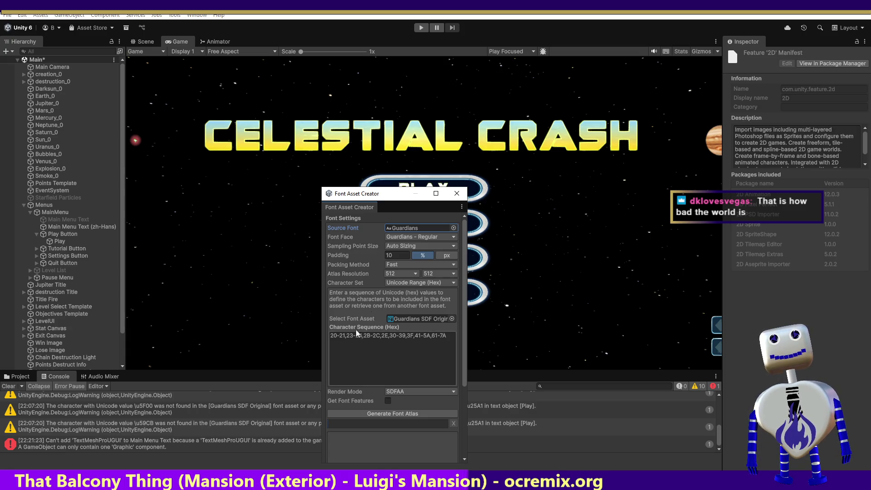
pyautogui.click(435, 236)
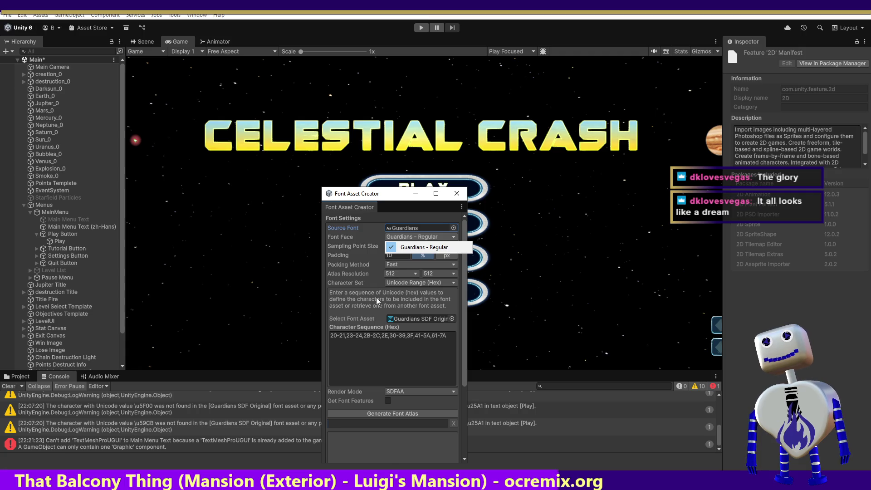
pyautogui.click(451, 319)
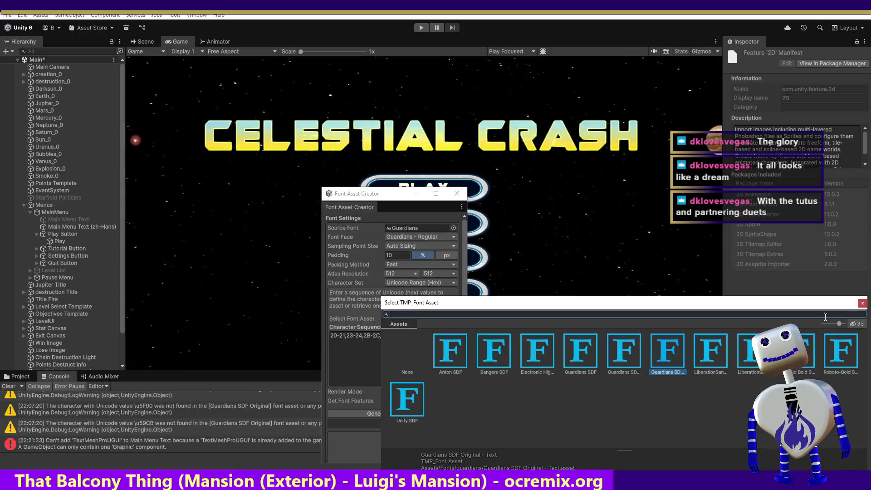
pyautogui.doubleClick(668, 352)
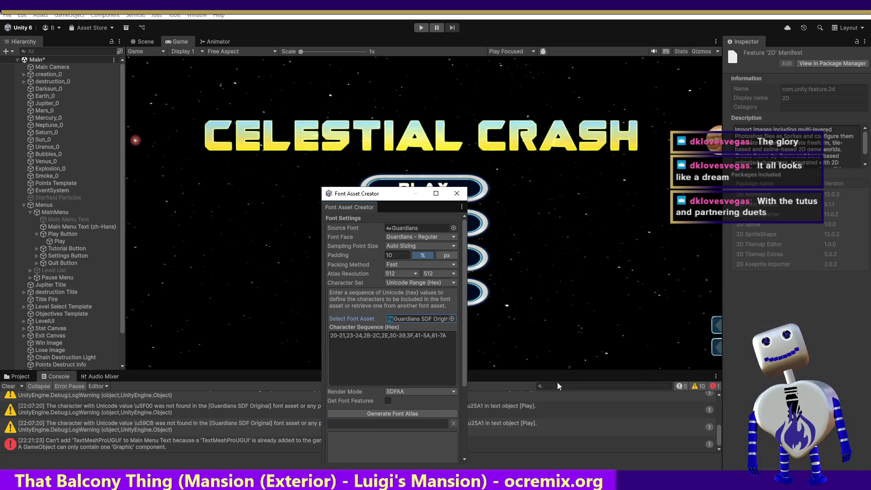
pyautogui.click(448, 391)
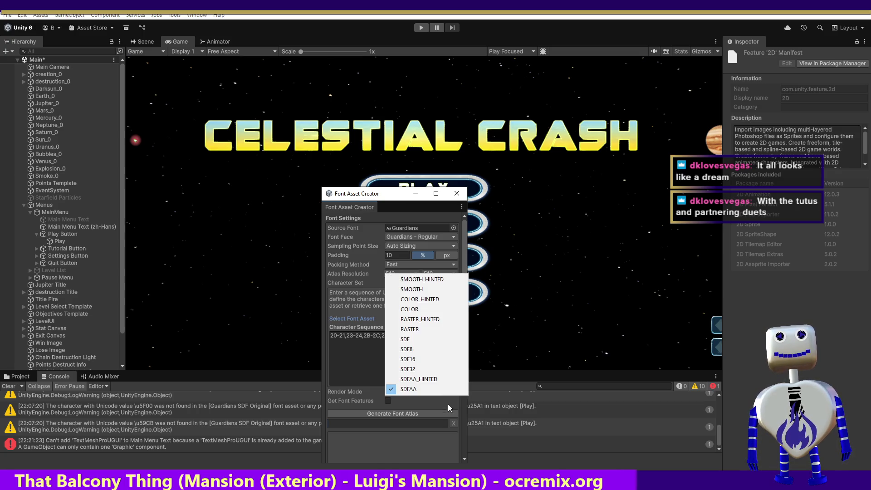
pyautogui.click(444, 422)
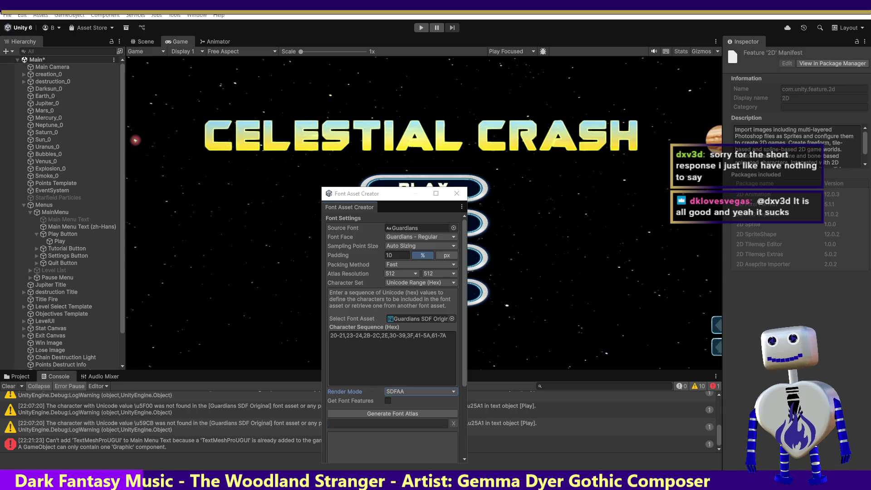
pyautogui.hotkey('alt', 'Tab')
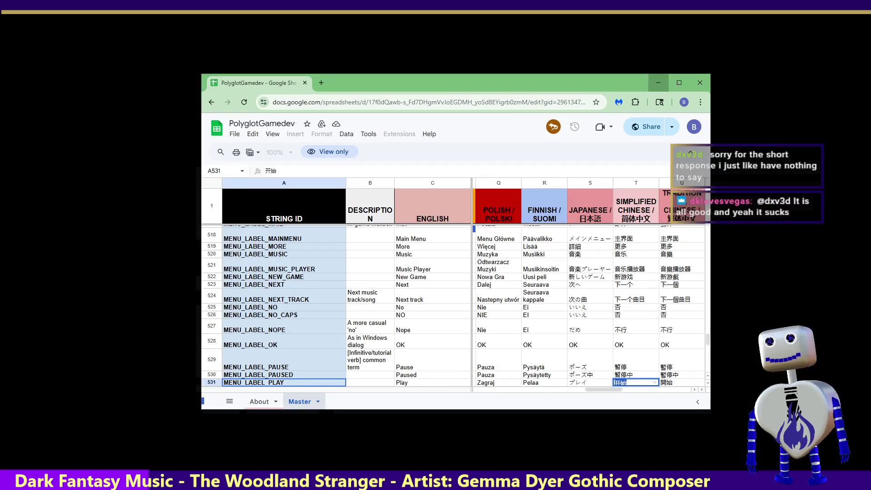
# - Open the Asset Store 2D Fonts page in a new browser tab
pyautogui.click(321, 83)
pyautogui.write('https://assetstore.unity.com/2d/fonts?srsltid=AfmBOoqgyL-J0KRosFuN9TqA38MbvAyknoJKGduedNnA37GPRr6mcMIL')
pyautogui.press('Return')
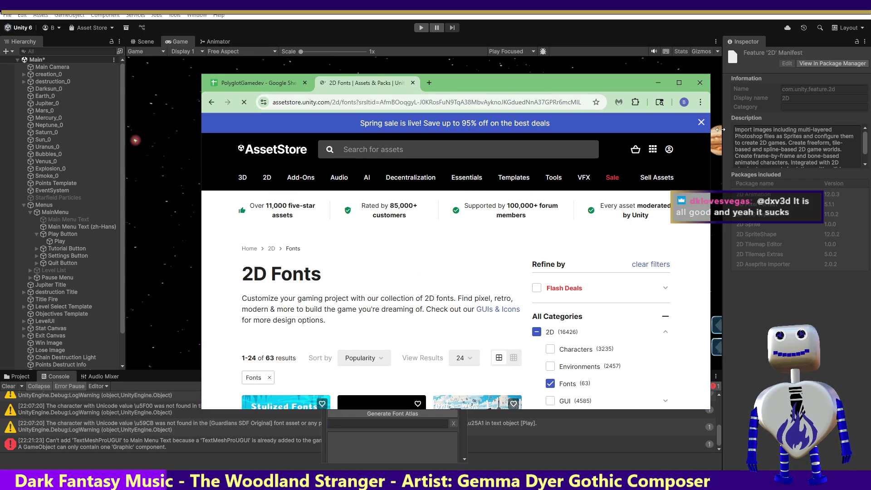
pyautogui.scroll(-3, 711, 166)
pyautogui.moveTo(712, 167); pyautogui.dragTo(712, 180)
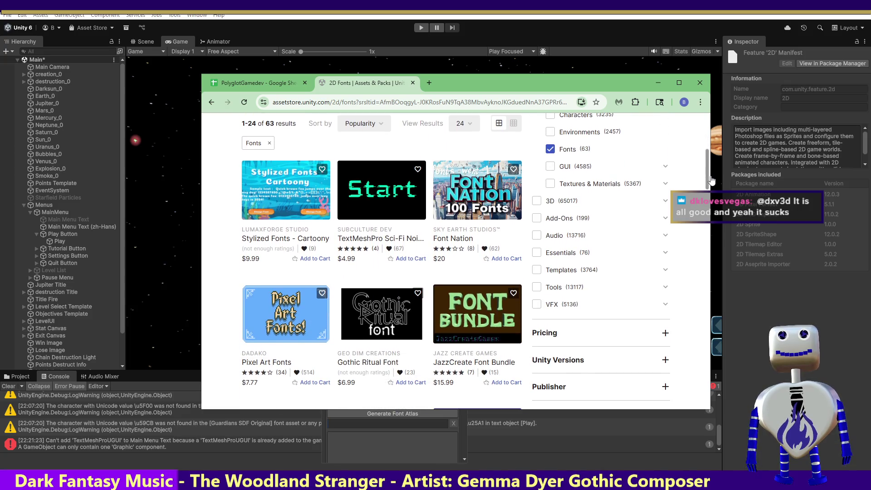
pyautogui.scroll(1, 712, 180)
pyautogui.scroll(-2, 715, 177)
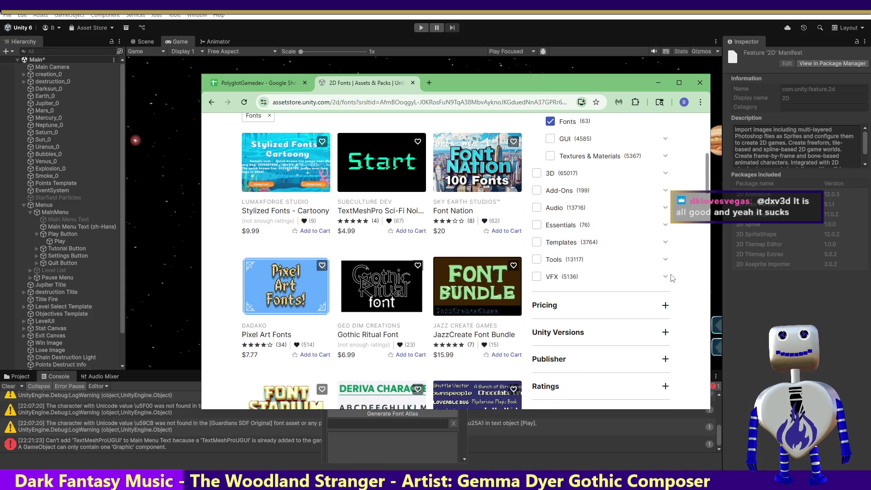
# - Filter the fonts to Free Assets (8 results) and open the BoldPixels Font page
pyautogui.click(665, 307)
pyautogui.click(552, 365)
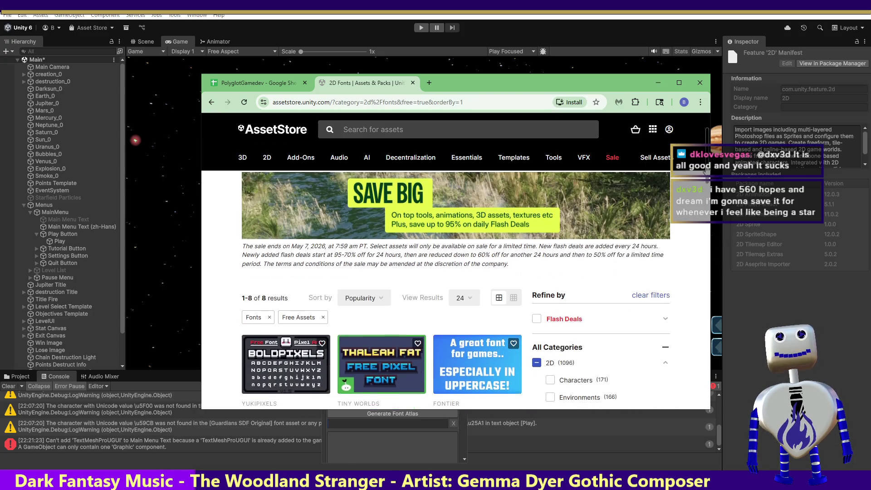
pyautogui.scroll(-2, 706, 177)
pyautogui.scroll(-1, 707, 178)
pyautogui.moveTo(707, 180); pyautogui.dragTo(700, 230)
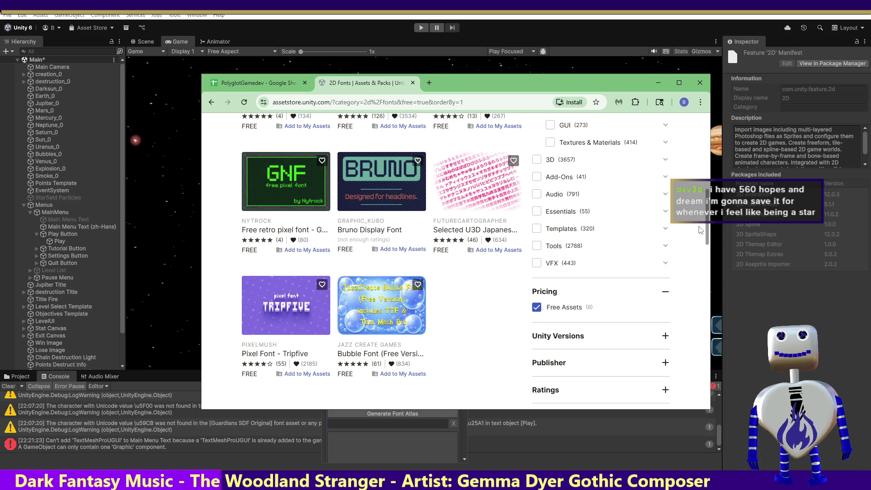
pyautogui.moveTo(700, 231); pyautogui.dragTo(705, 205)
pyautogui.click(284, 227)
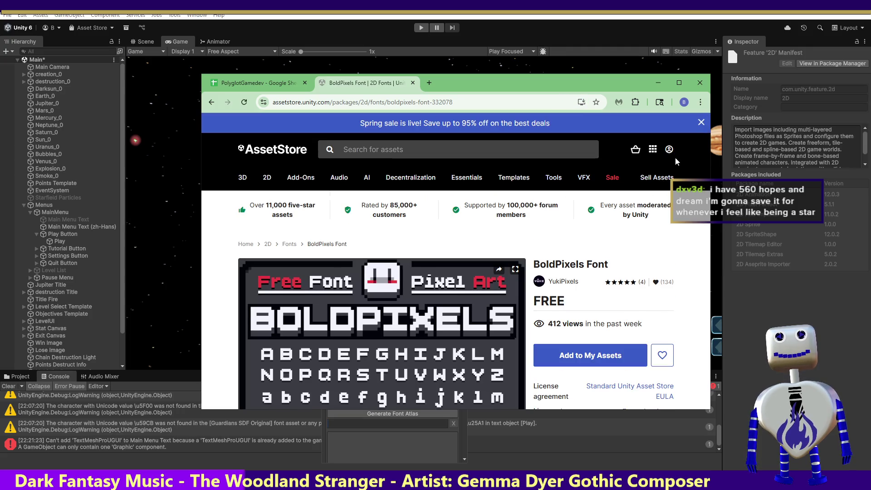
# - Select BoldPixels Font's supported-language list, expand Technical details, then return to the free results
pyautogui.moveTo(709, 132); pyautogui.dragTo(703, 228)
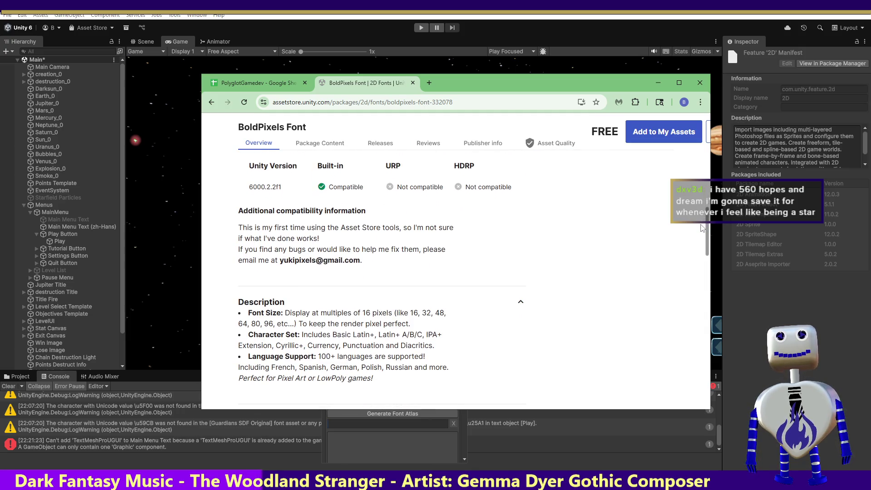
pyautogui.moveTo(703, 228)
pyautogui.mouseDown()
pyautogui.moveTo(699, 258)
pyautogui.moveTo(695, 241)
pyautogui.mouseUp()
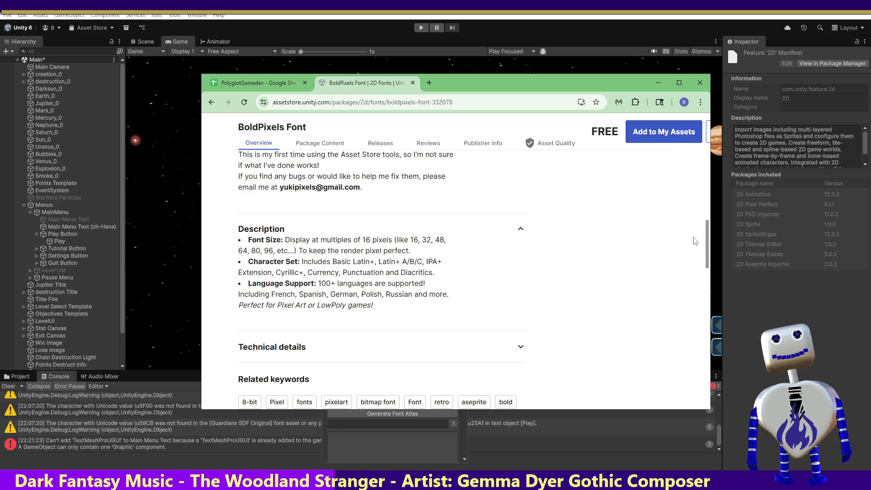
pyautogui.scroll(1, 681, 243)
pyautogui.scroll(-2, 662, 245)
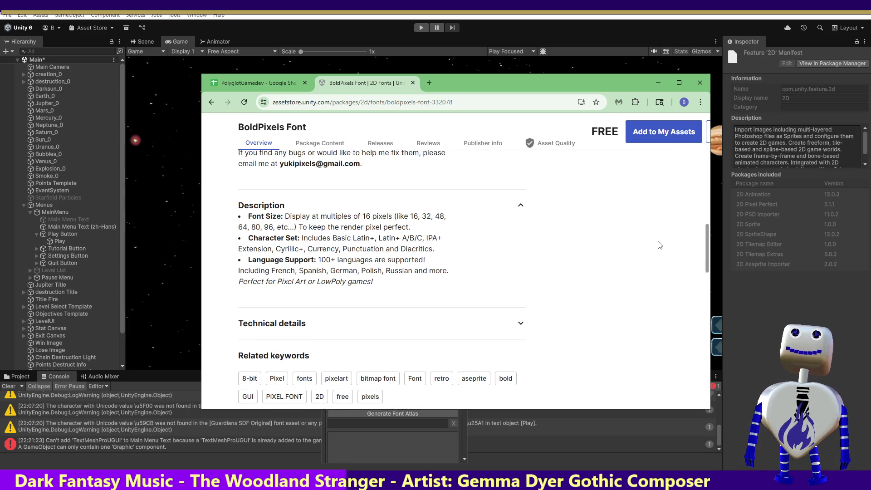
pyautogui.scroll(2, 660, 241)
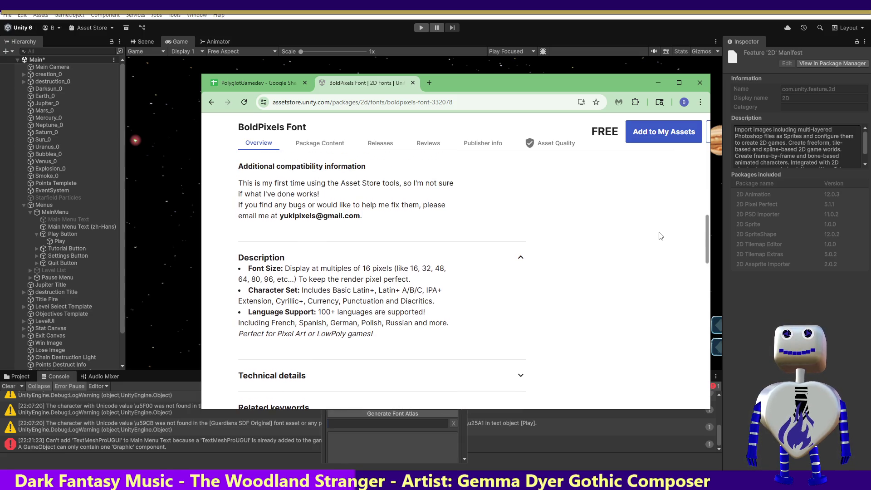
pyautogui.scroll(-2, 662, 238)
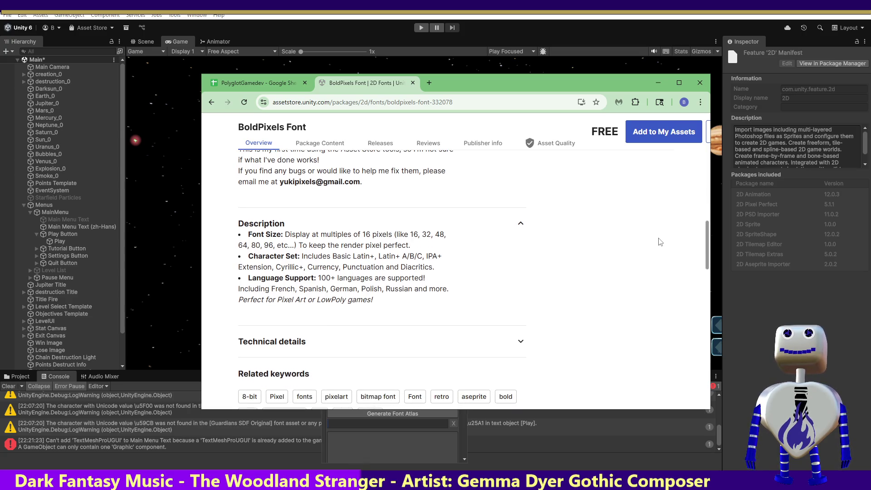
pyautogui.scroll(-1, 660, 242)
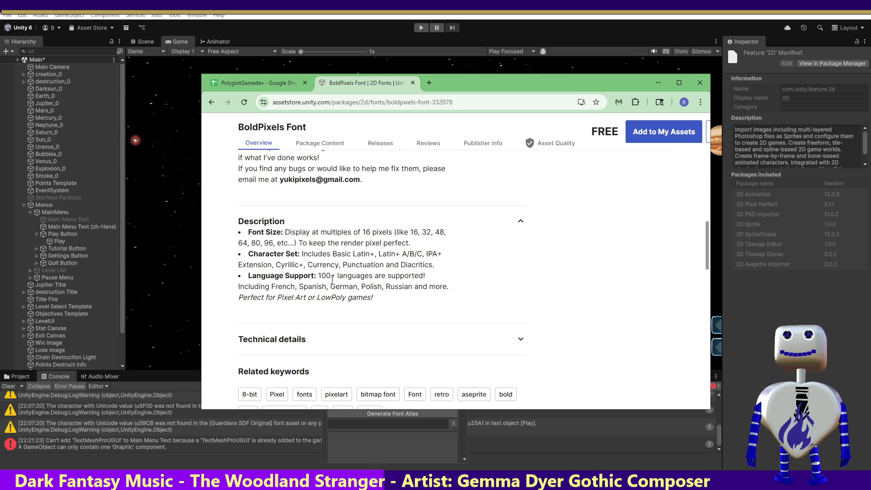
pyautogui.moveTo(328, 287); pyautogui.dragTo(467, 289)
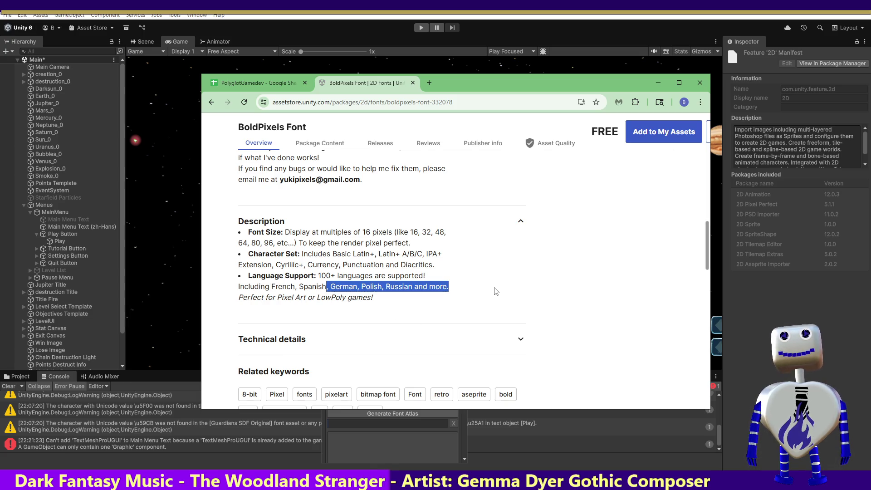
pyautogui.click(276, 340)
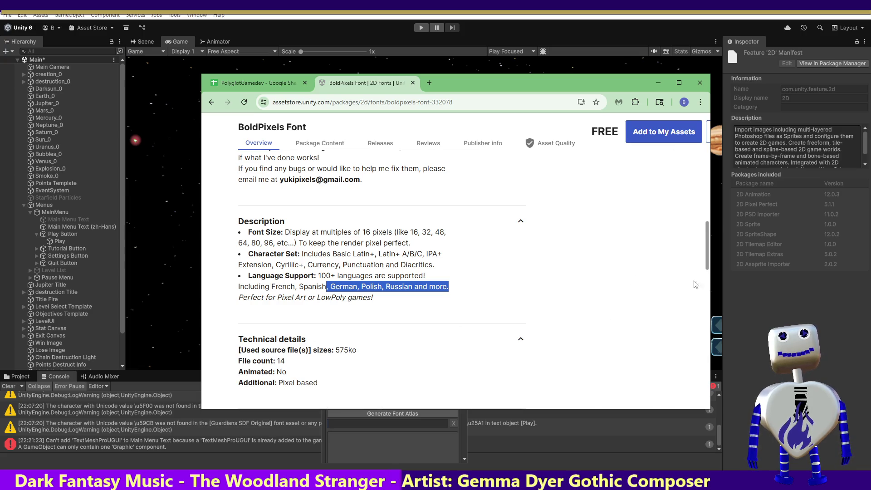
pyautogui.moveTo(706, 263)
pyautogui.mouseDown()
pyautogui.moveTo(707, 303)
pyautogui.moveTo(704, 156)
pyautogui.mouseUp()
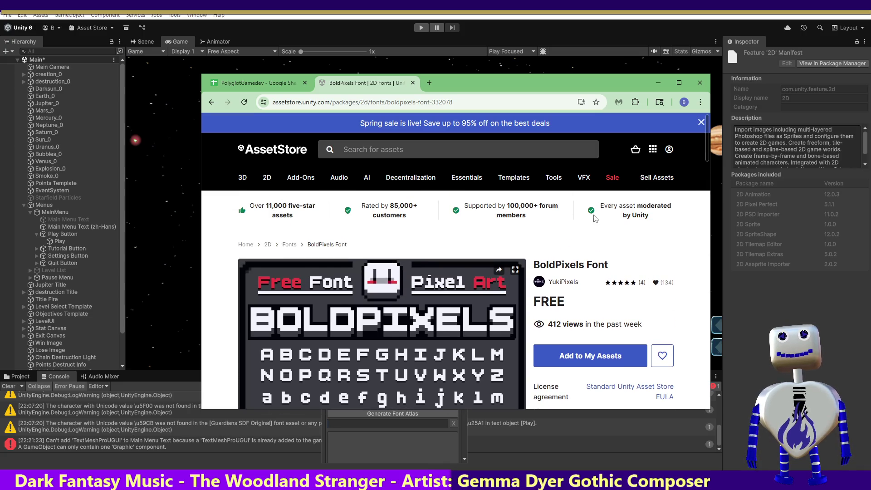
pyautogui.click(212, 102)
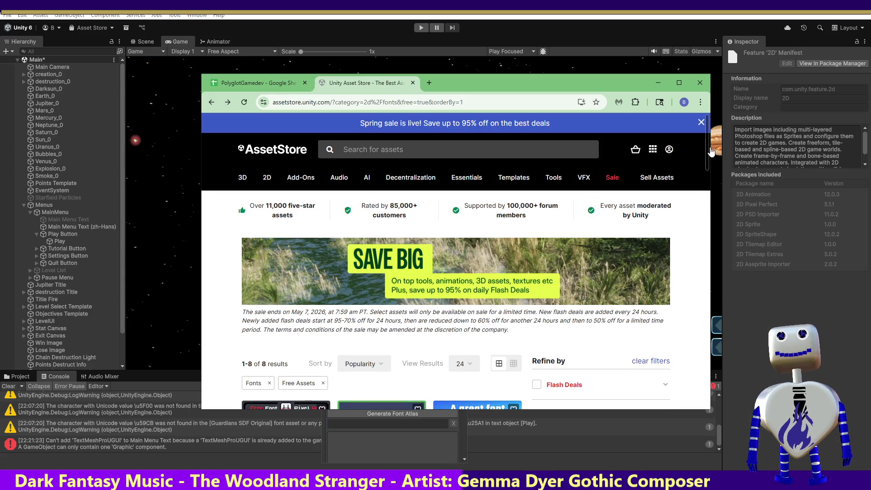
# - Open BoldPixels Font in a new browser tab from the results list
pyautogui.scroll(-4, 300, 266)
pyautogui.rightClick(300, 266)
pyautogui.click(325, 272)
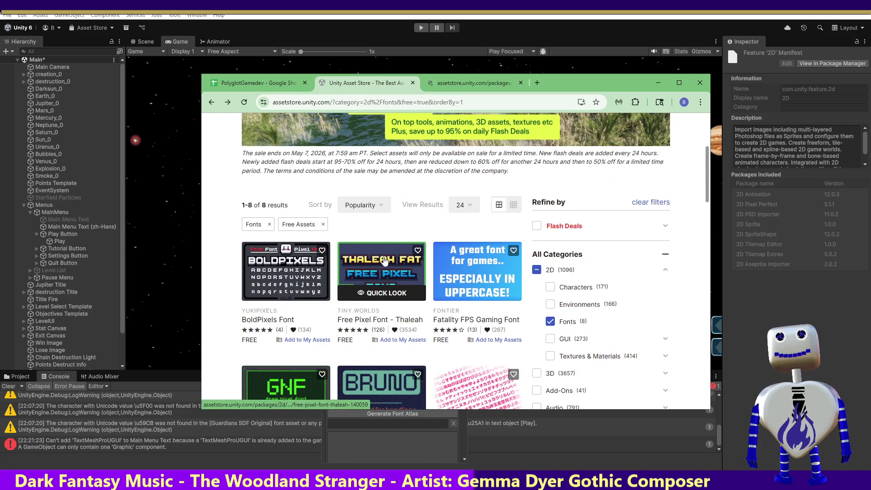
# - Check Free Pixel Font - Thaleah's package contents, then bring up the BoldPixels Font tab
pyautogui.click(406, 267)
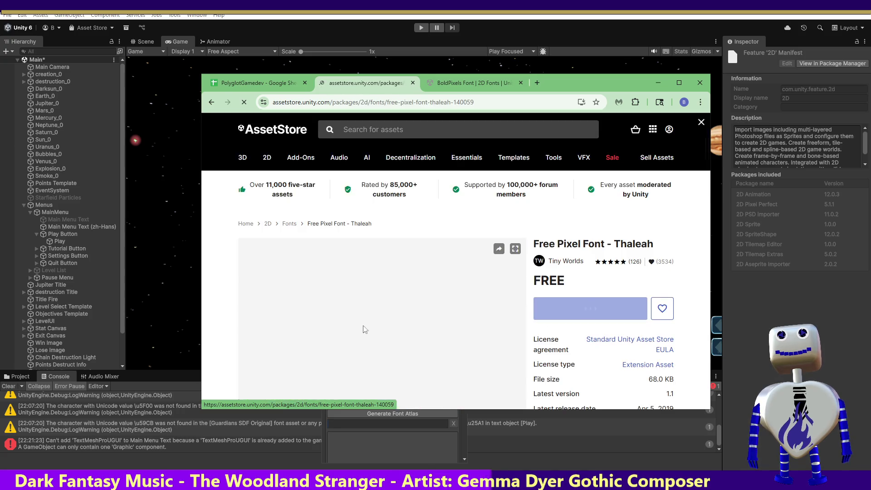
pyautogui.moveTo(707, 139); pyautogui.dragTo(699, 248)
pyautogui.scroll(-5, 699, 247)
pyautogui.scroll(4, 696, 251)
pyautogui.scroll(6, 697, 251)
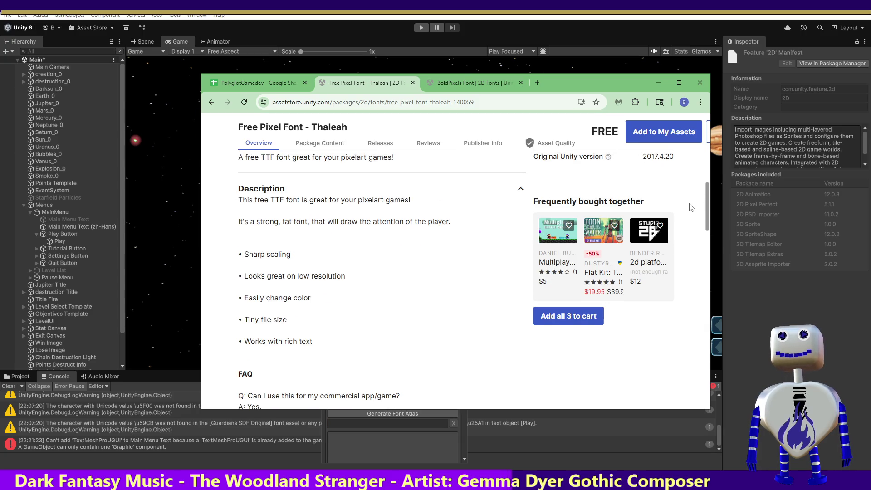
pyautogui.scroll(3, 690, 207)
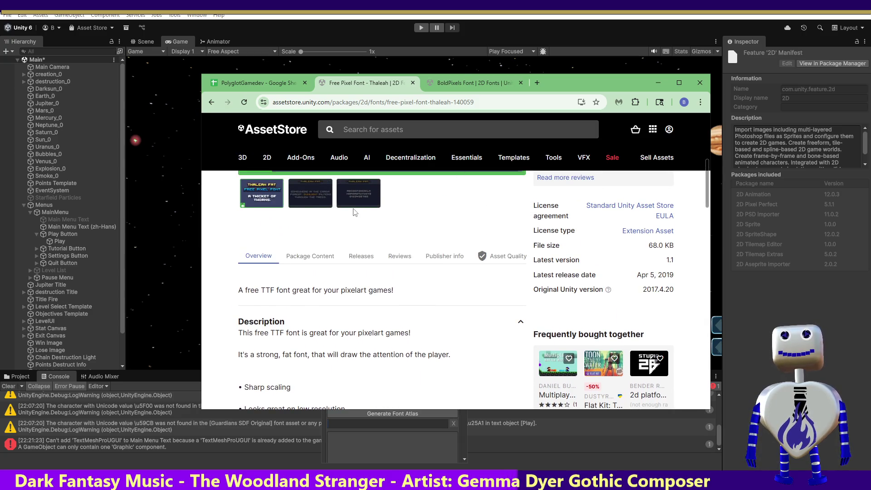
pyautogui.click(329, 257)
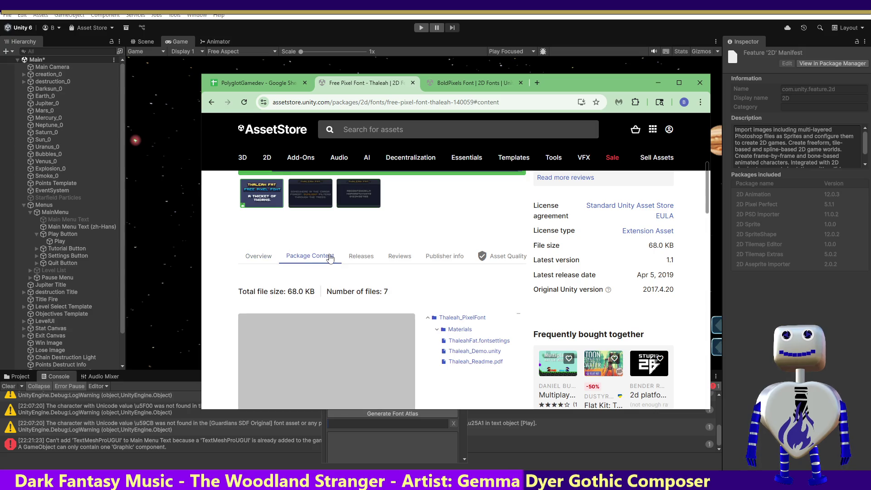
pyautogui.click(449, 82)
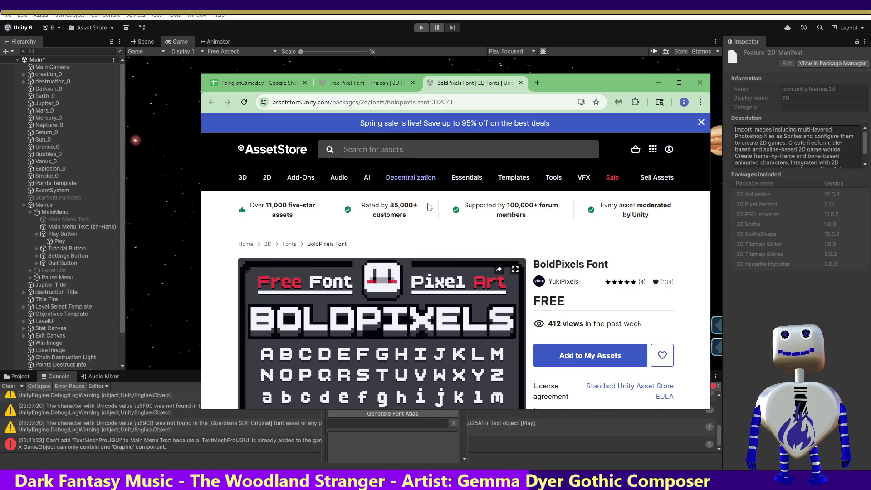
# - View BoldPixels Font's package contents, releases, reviews and publisher info
pyautogui.scroll(-5, 705, 187)
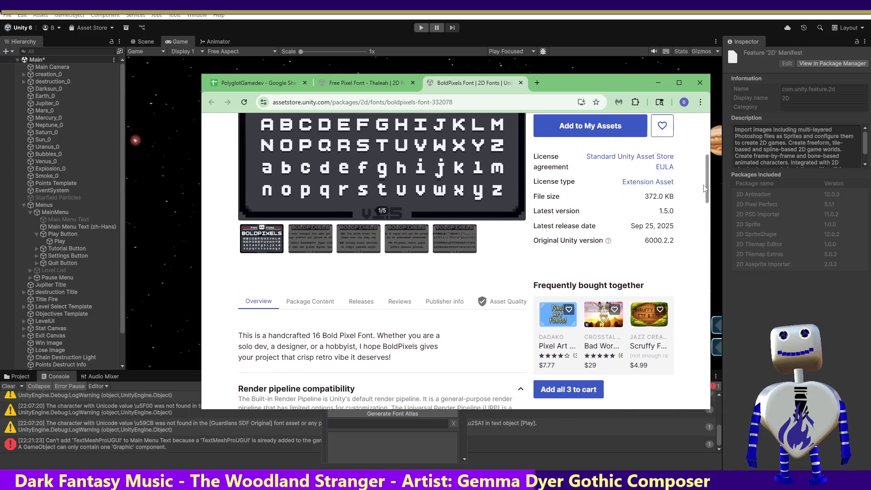
pyautogui.scroll(-2, 705, 188)
pyautogui.click(322, 227)
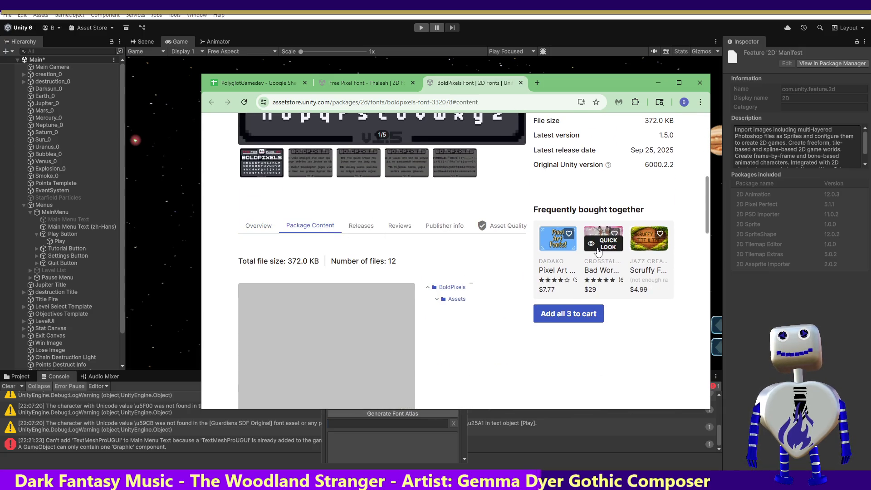
pyautogui.moveTo(706, 202)
pyautogui.mouseDown()
pyautogui.moveTo(705, 267)
pyautogui.moveTo(705, 192)
pyautogui.mouseUp()
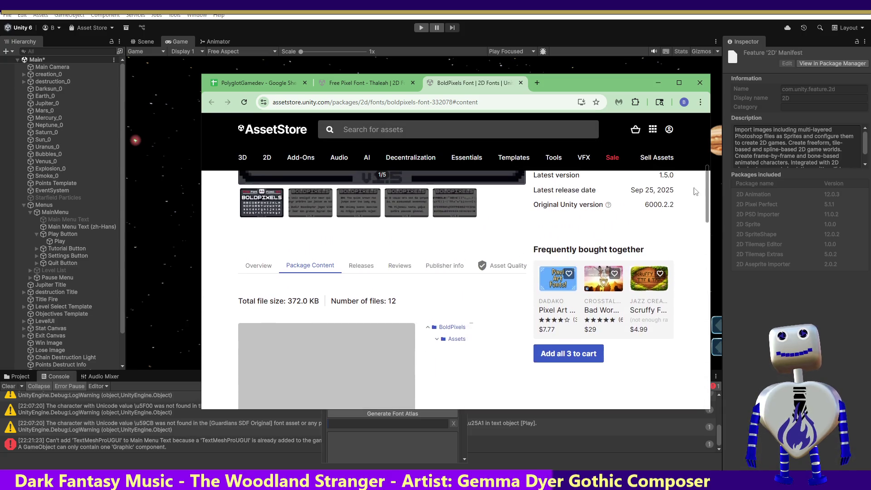
pyautogui.click(360, 267)
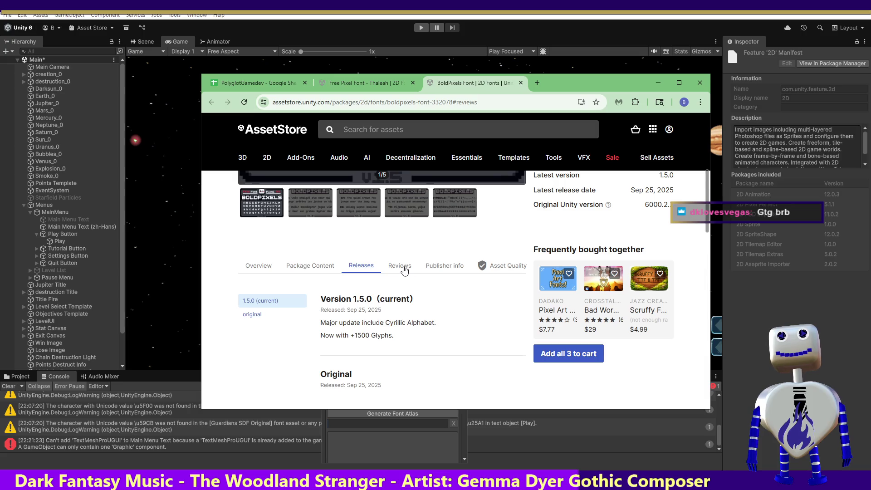
pyautogui.click(404, 268)
pyautogui.click(433, 268)
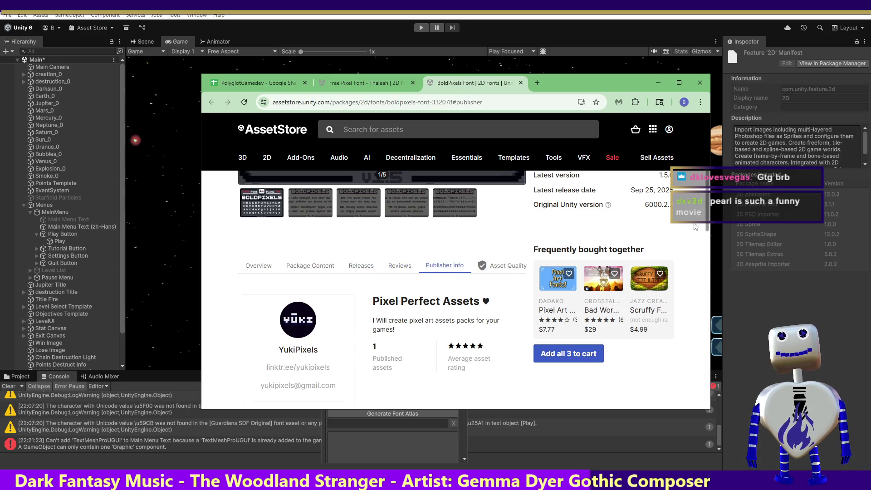
# - Read the asset quality notes and highlight the 100+ languages support line in the description
pyautogui.moveTo(707, 216); pyautogui.dragTo(708, 242)
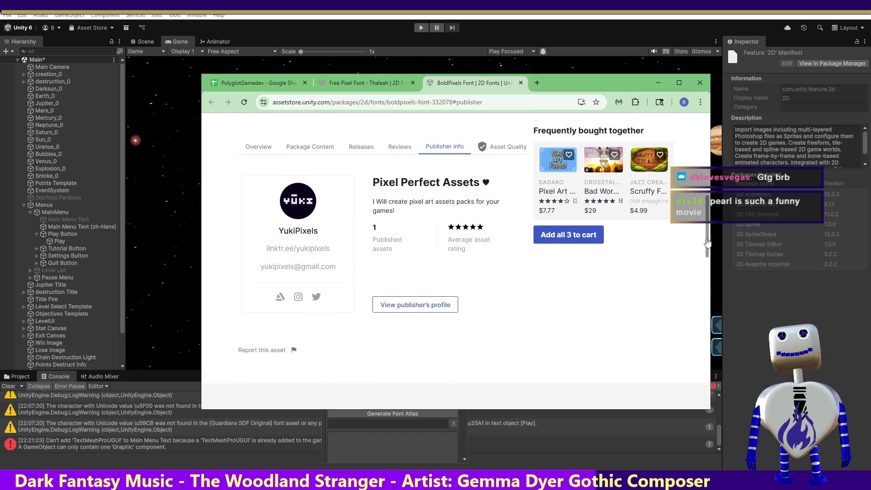
pyautogui.scroll(3, 708, 242)
pyautogui.click(504, 297)
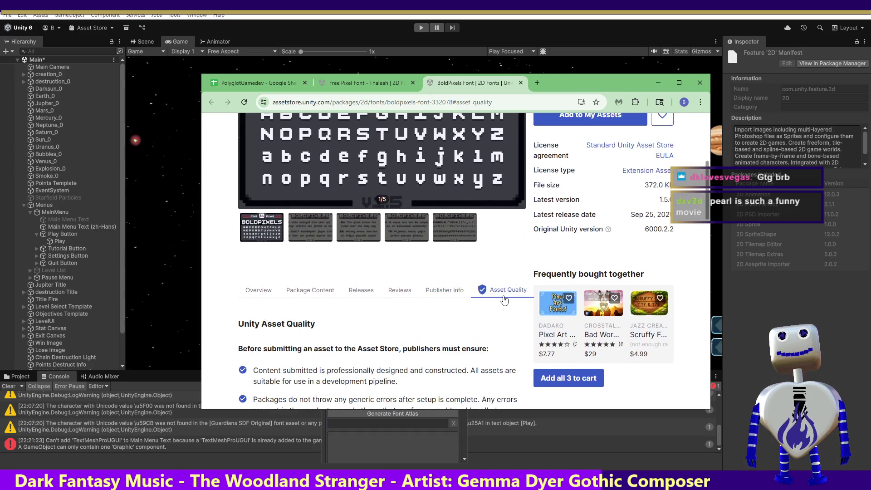
pyautogui.click(249, 295)
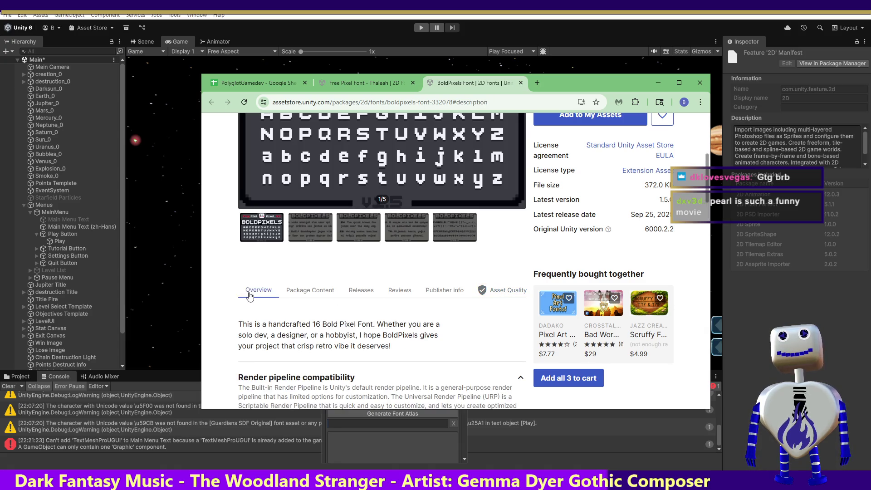
pyautogui.moveTo(708, 181); pyautogui.dragTo(695, 242)
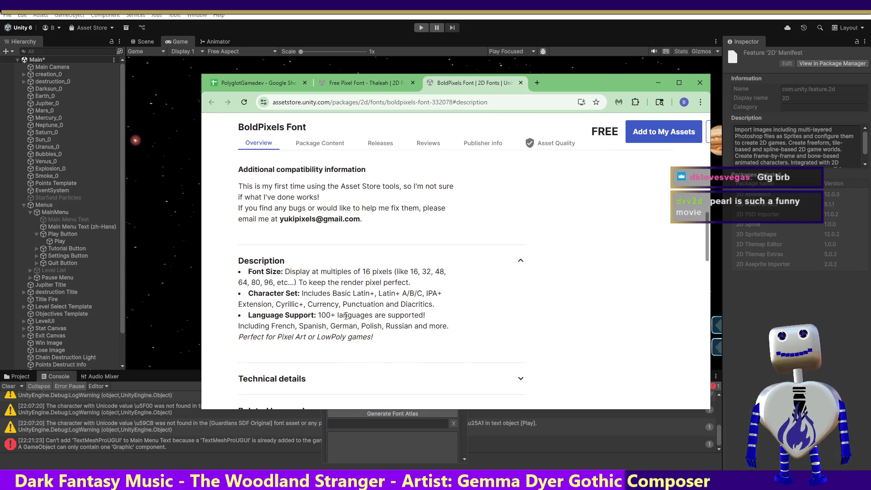
pyautogui.moveTo(321, 317); pyautogui.dragTo(425, 316)
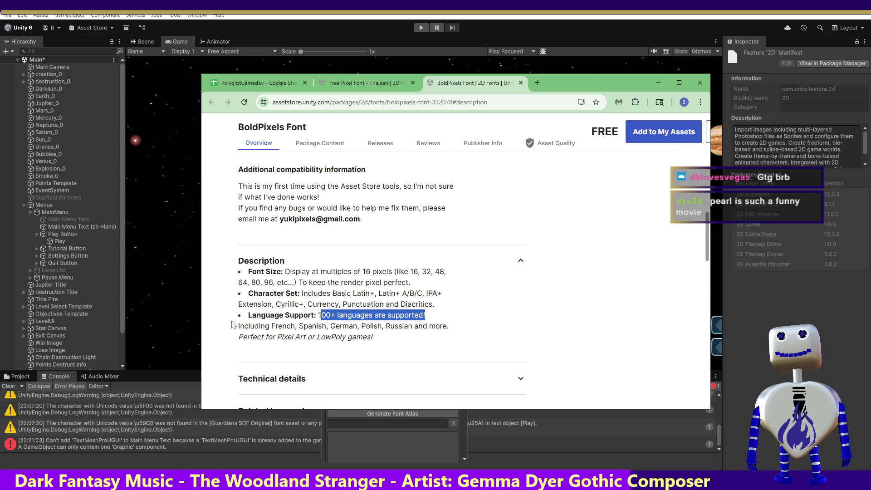
pyautogui.click(477, 329)
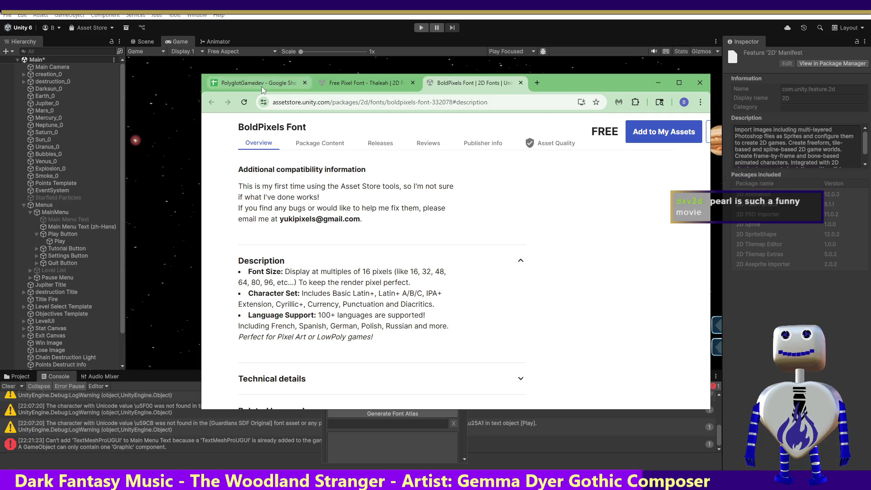
pyautogui.click(317, 87)
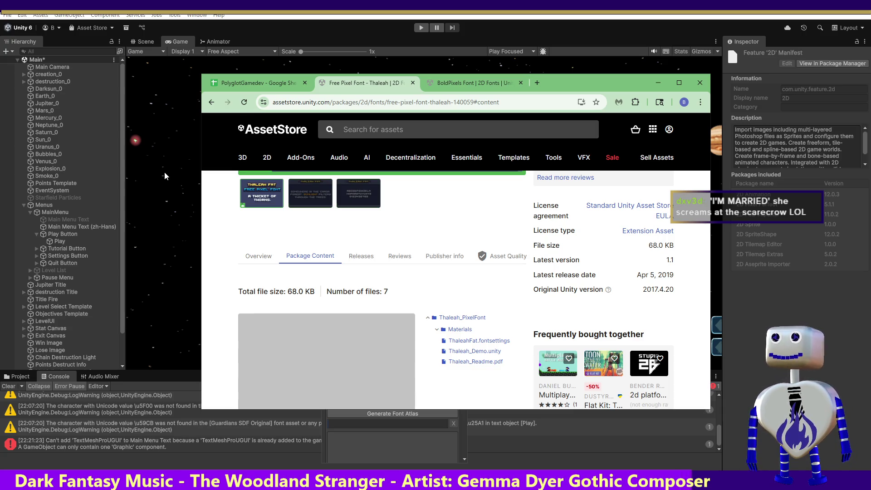
# - Go back to the 8 free 2D fonts and bring up link options for Fatality FPS Gaming Font
pyautogui.click(212, 102)
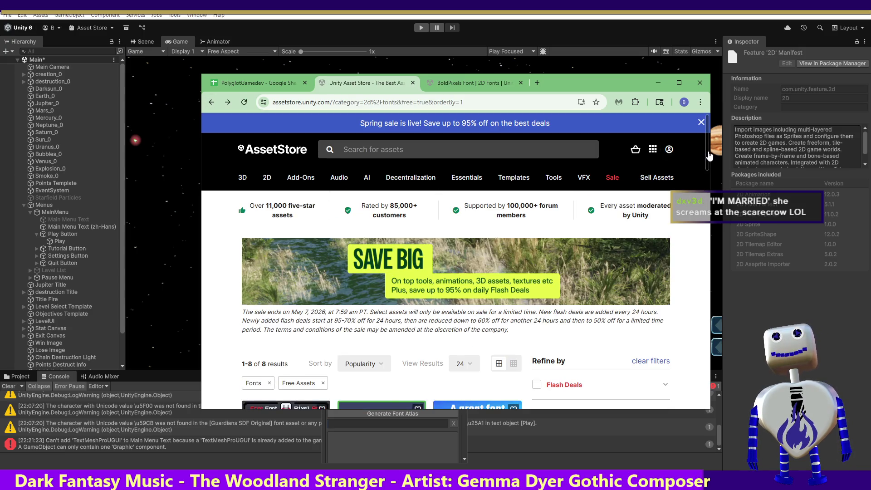
pyautogui.scroll(-5, 707, 199)
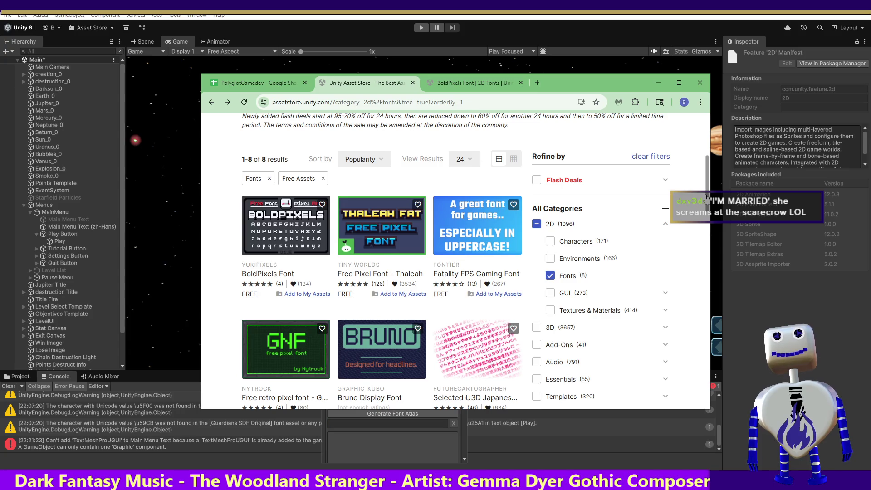
pyautogui.scroll(-1, 707, 199)
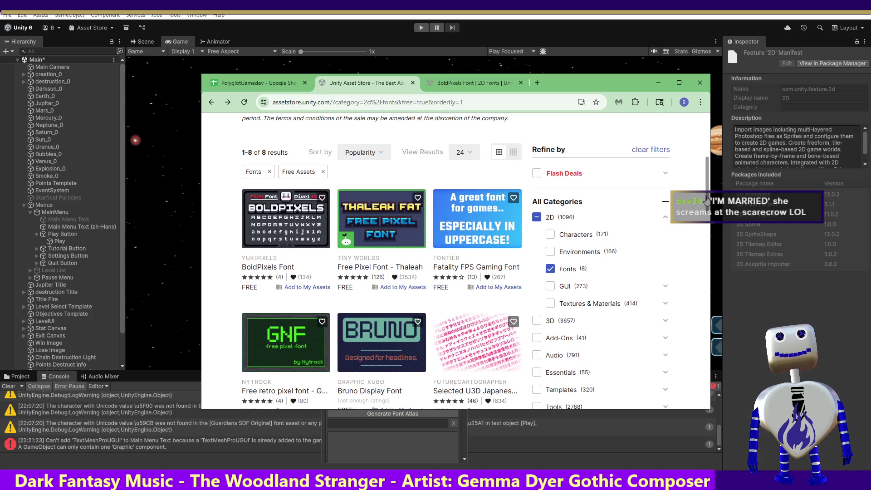
pyautogui.scroll(-1, 408, 200)
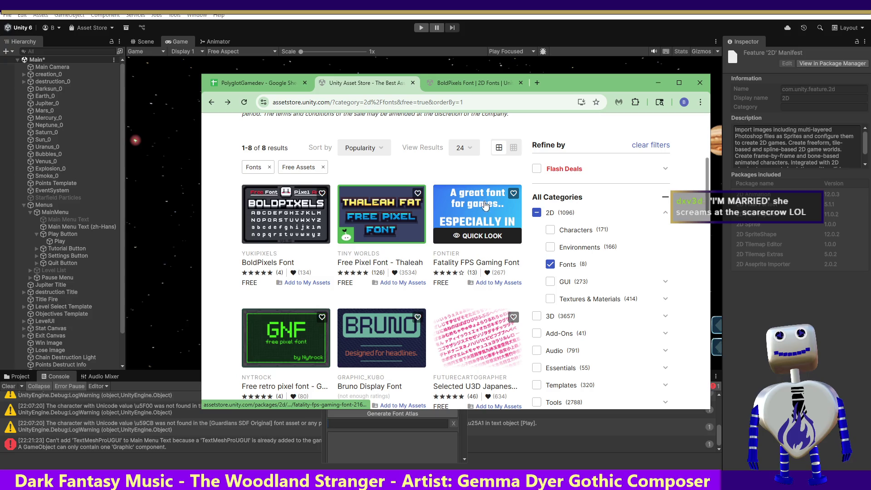
pyautogui.rightClick(462, 264)
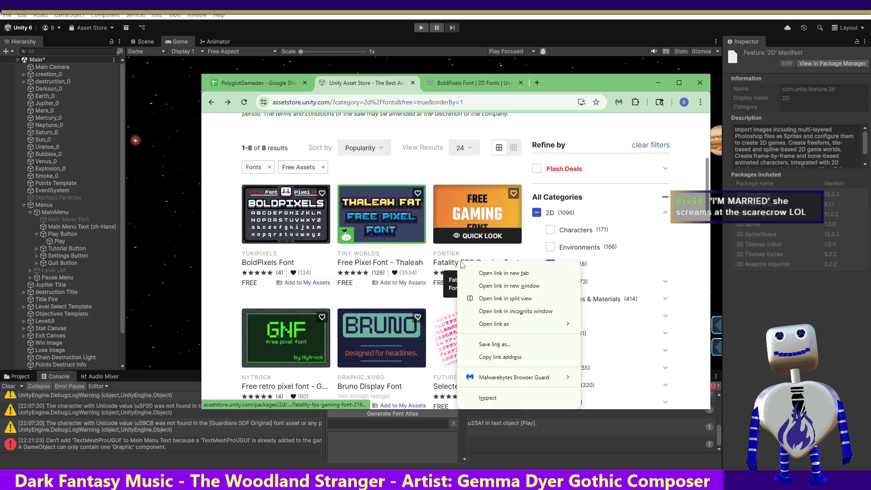
# - Open Fatality FPS Gaming Font in a new tab and expand its Technical details
pyautogui.click(500, 273)
pyautogui.click(546, 82)
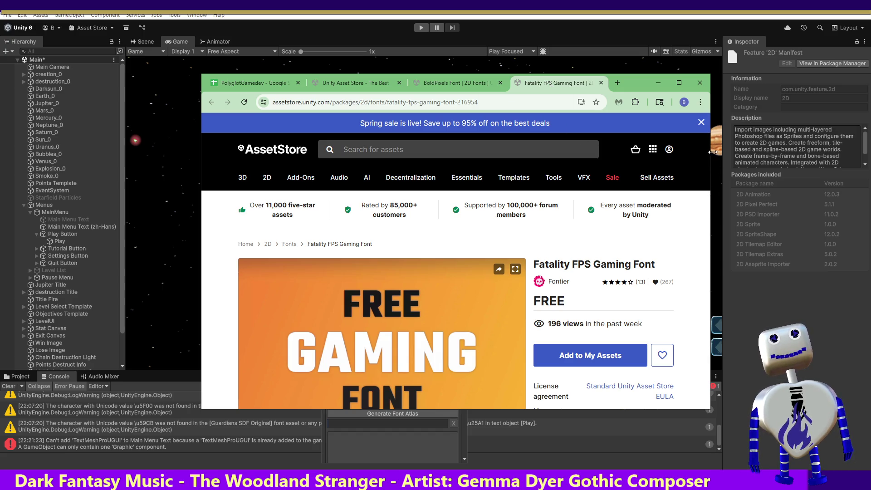
pyautogui.moveTo(707, 158); pyautogui.dragTo(722, 273)
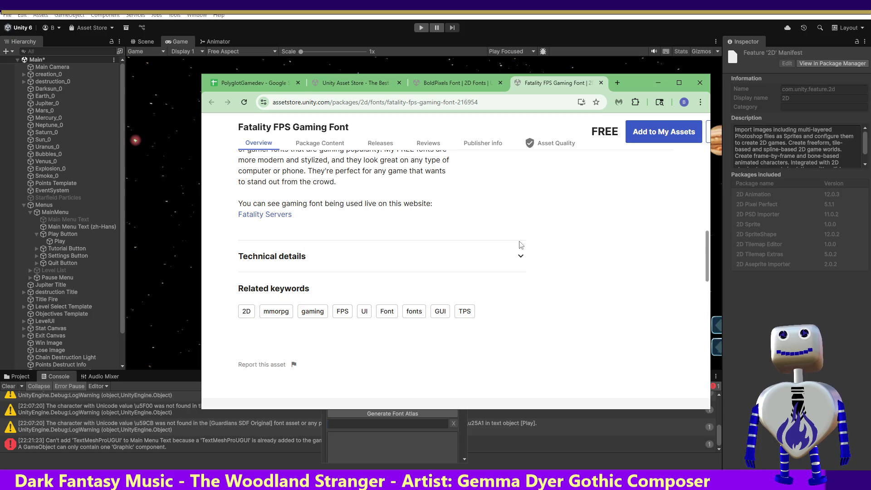
pyautogui.click(522, 259)
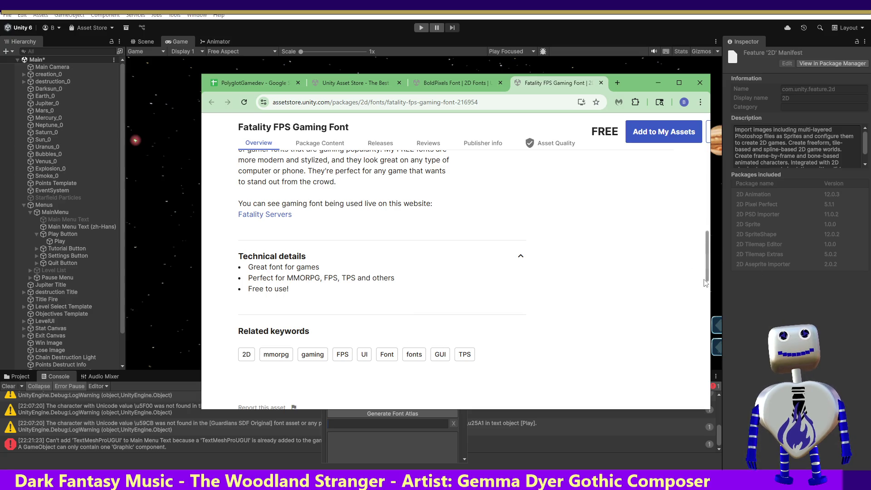
# - Check its package contents, releases, 4-out-of-5 reviews and publisher, then close the tab
pyautogui.moveTo(709, 271); pyautogui.dragTo(711, 191)
pyautogui.click(304, 350)
pyautogui.click(358, 350)
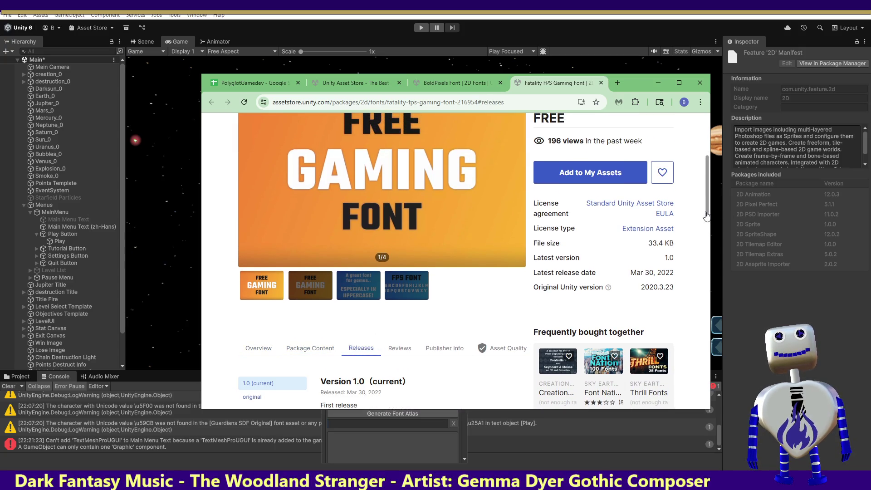
pyautogui.scroll(-3, 425, 245)
pyautogui.click(404, 229)
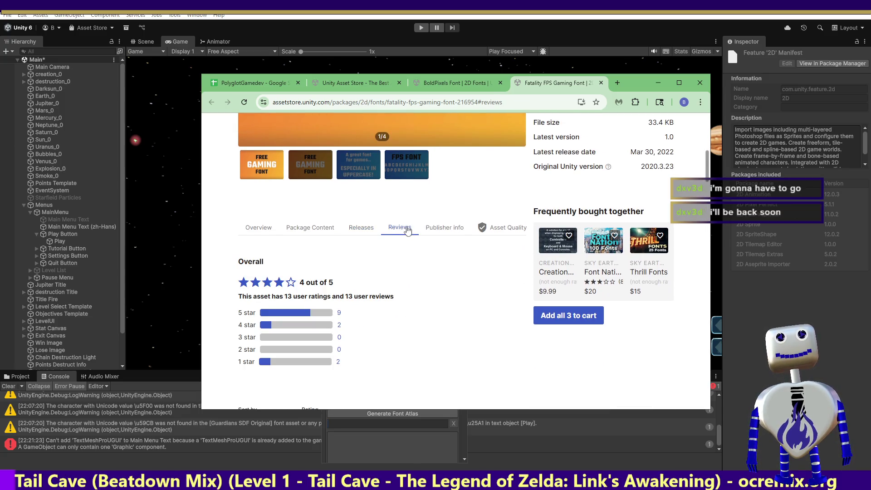
pyautogui.click(433, 228)
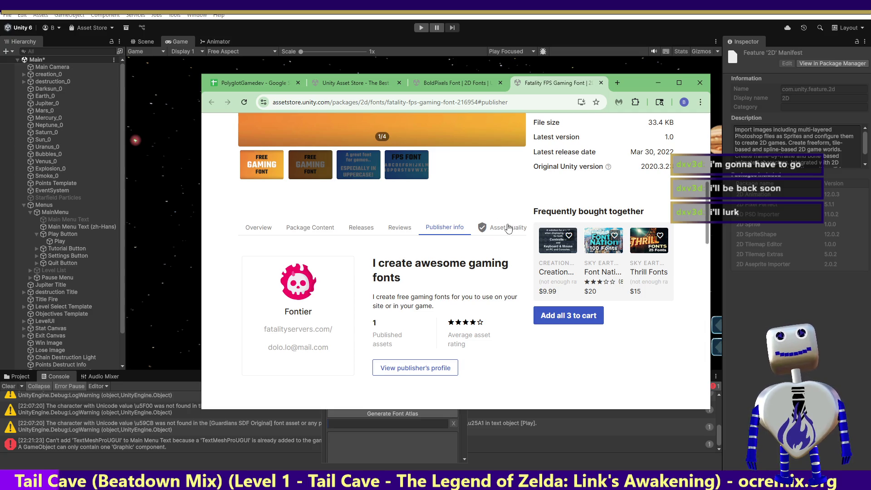
pyautogui.click(600, 83)
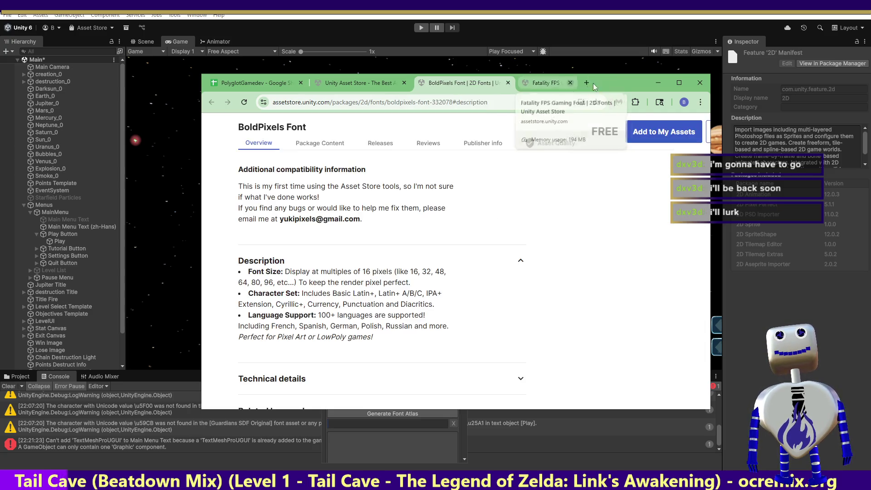
# - Open the Free retro pixel font - GNF page in a new tab
pyautogui.click(337, 83)
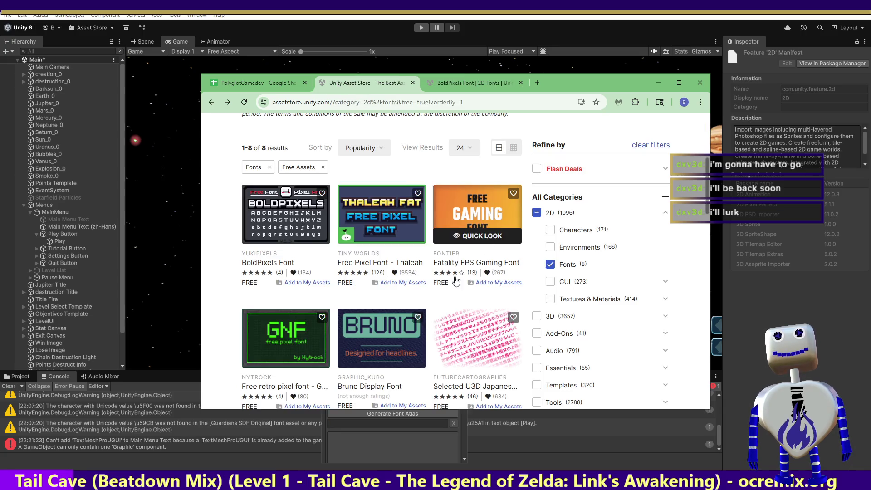
pyautogui.rightClick(280, 336)
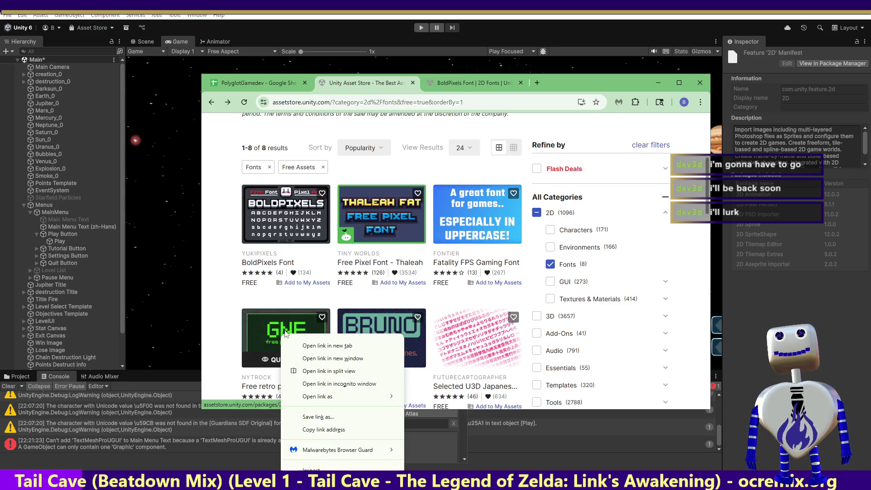
pyautogui.click(317, 345)
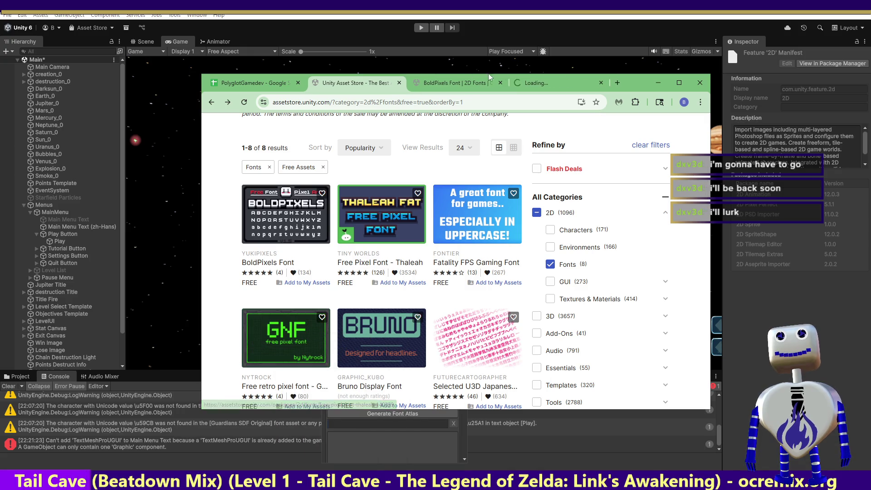
pyautogui.click(537, 86)
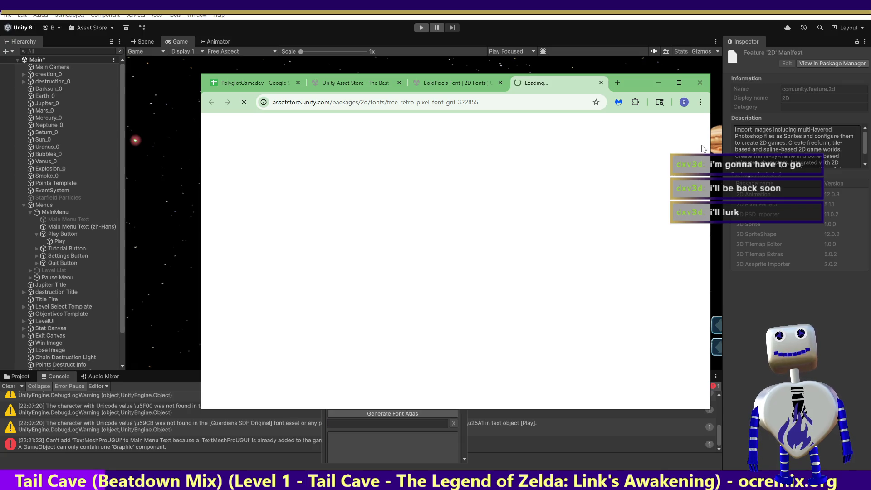
pyautogui.click(459, 84)
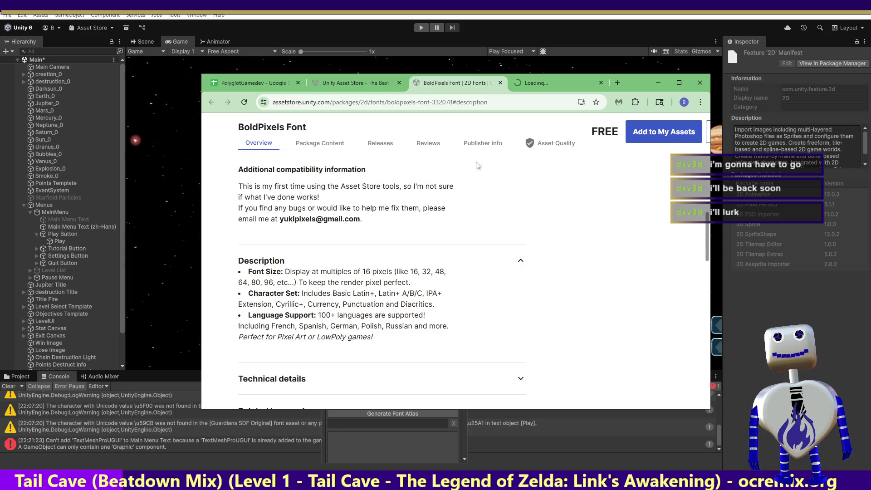
pyautogui.click(529, 84)
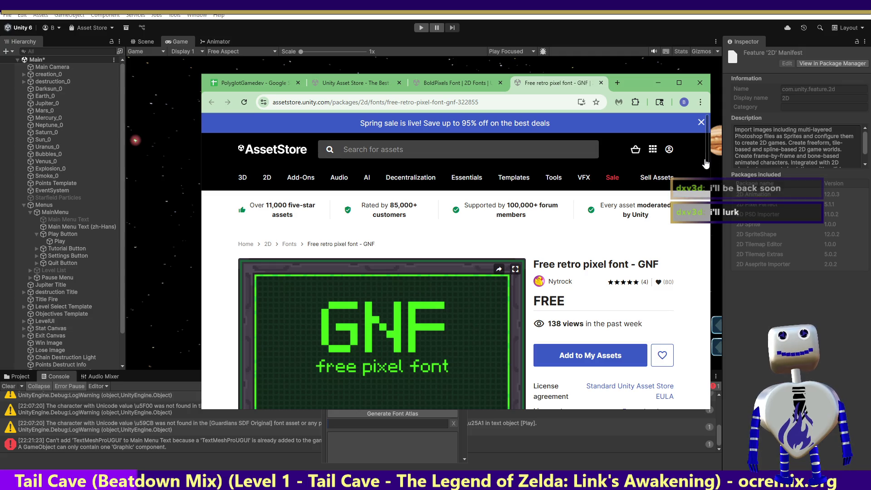
# - Review GNF's package contents, releases, reviews, publisher info and asset quality checklist
pyautogui.moveTo(706, 164); pyautogui.dragTo(705, 214)
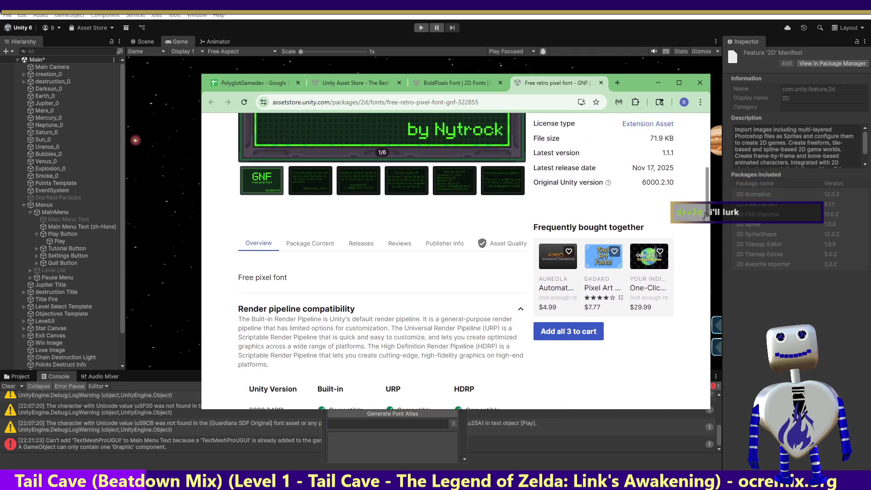
pyautogui.scroll(-7, 706, 214)
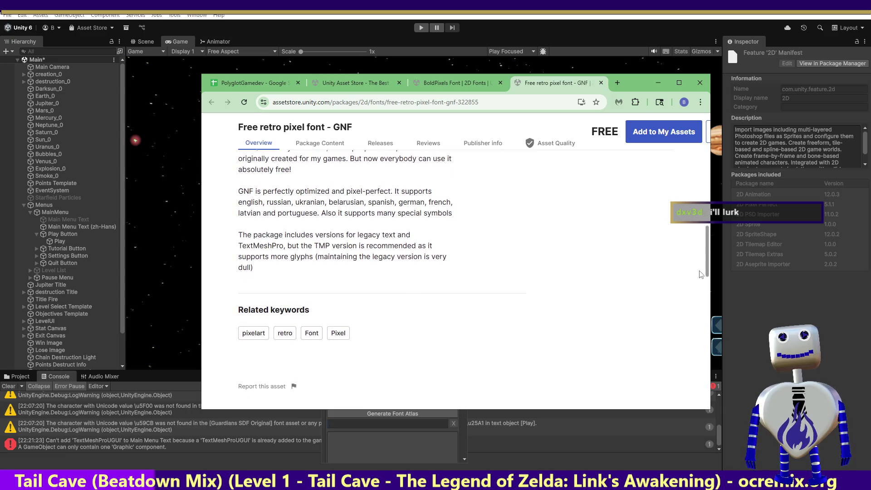
pyautogui.moveTo(701, 275); pyautogui.dragTo(701, 259)
pyautogui.scroll(1, 700, 258)
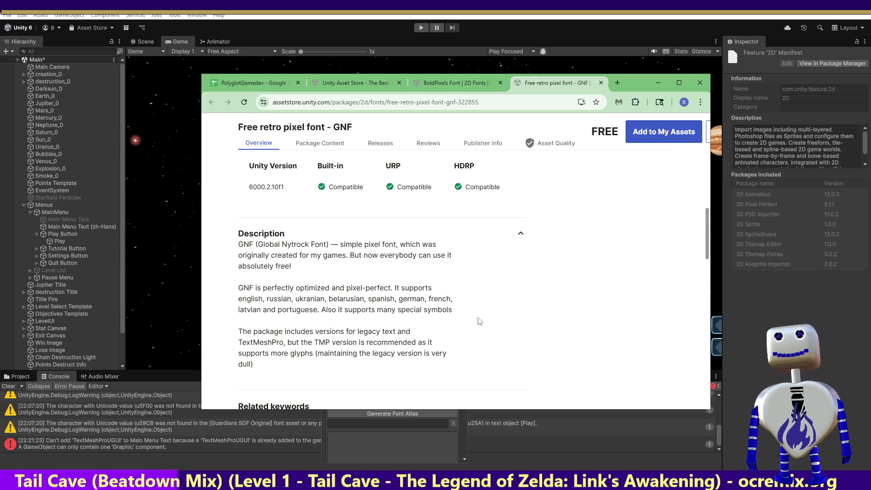
pyautogui.click(341, 143)
pyautogui.click(367, 143)
pyautogui.click(435, 146)
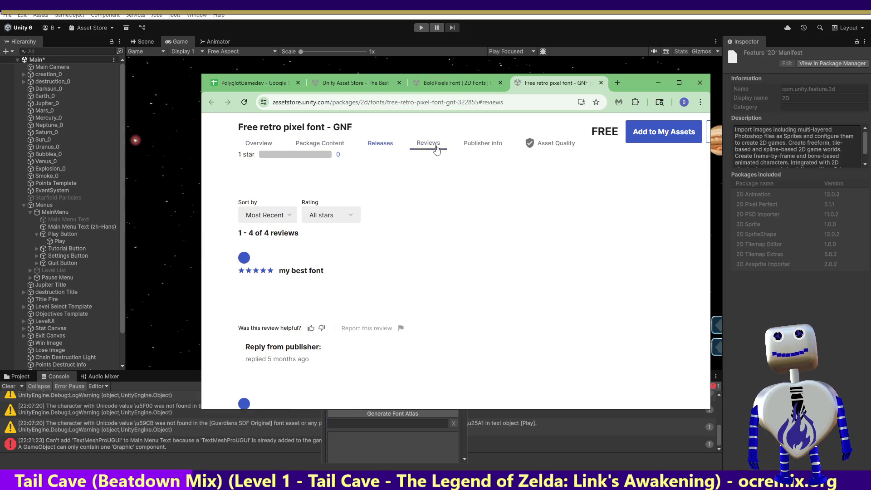
pyautogui.click(492, 150)
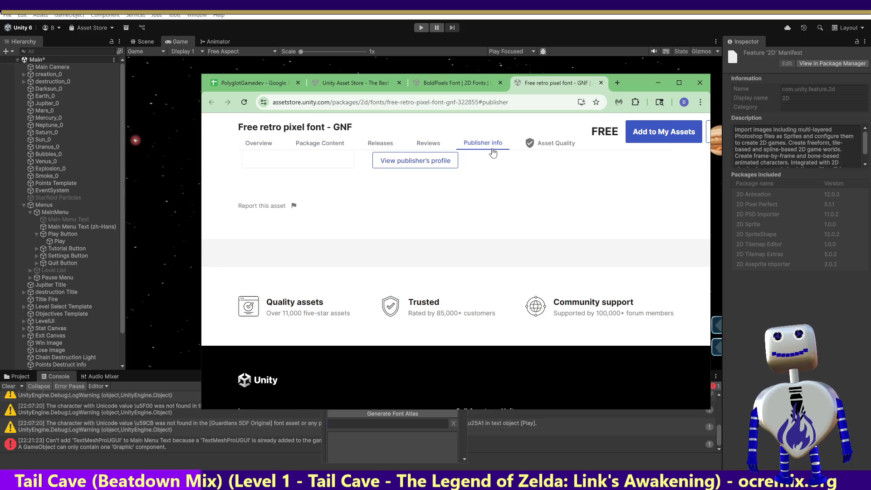
pyautogui.click(539, 144)
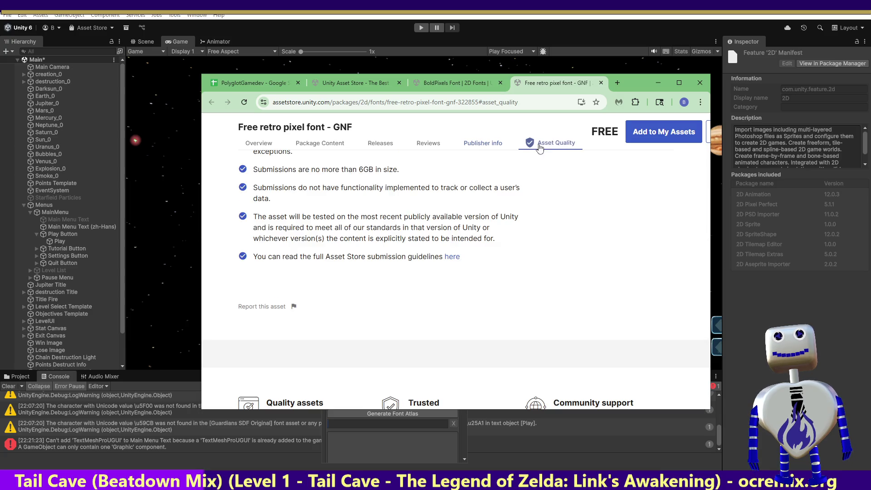
# - Close the GNF tab and open Bruno Display Font in a new tab
pyautogui.click(599, 84)
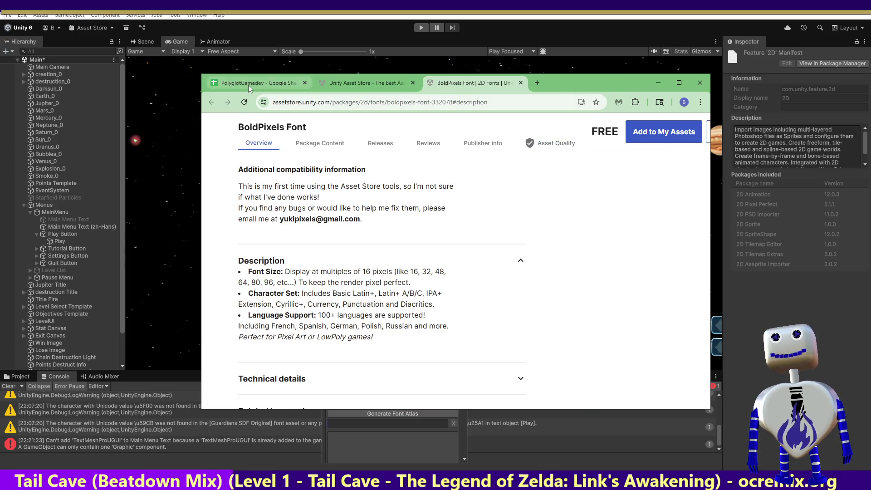
pyautogui.click(365, 83)
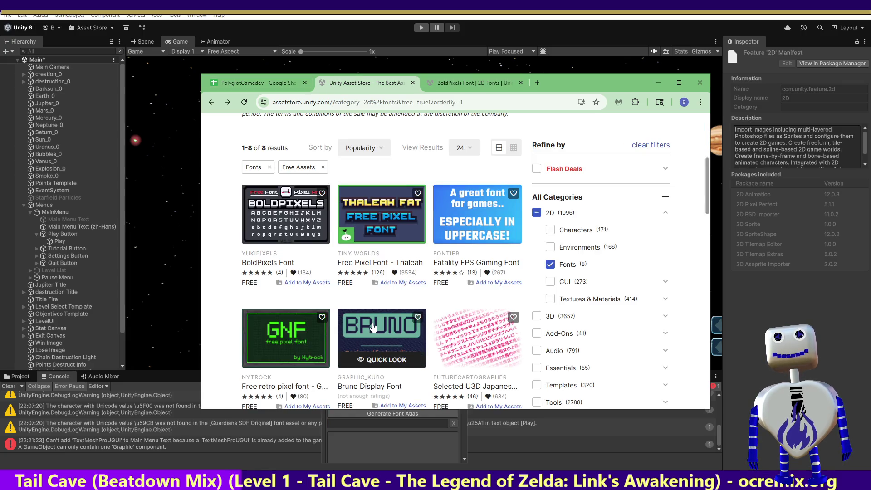
pyautogui.rightClick(388, 322)
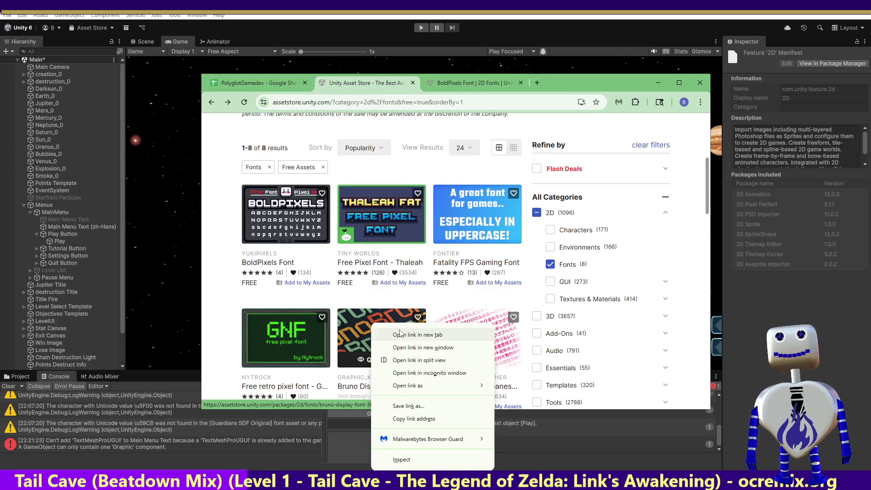
pyautogui.click(417, 335)
pyautogui.click(551, 83)
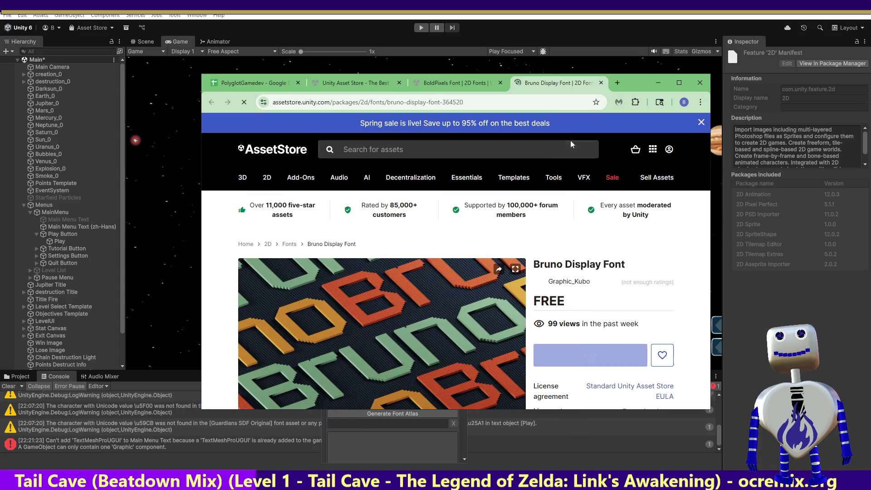
# - Review Bruno's package contents, releases, reviews and publisher, then close it and minimize Chrome
pyautogui.moveTo(706, 145)
pyautogui.mouseDown()
pyautogui.moveTo(704, 209)
pyautogui.moveTo(688, 266)
pyautogui.moveTo(687, 220)
pyautogui.moveTo(686, 306)
pyautogui.moveTo(689, 200)
pyautogui.mouseUp()
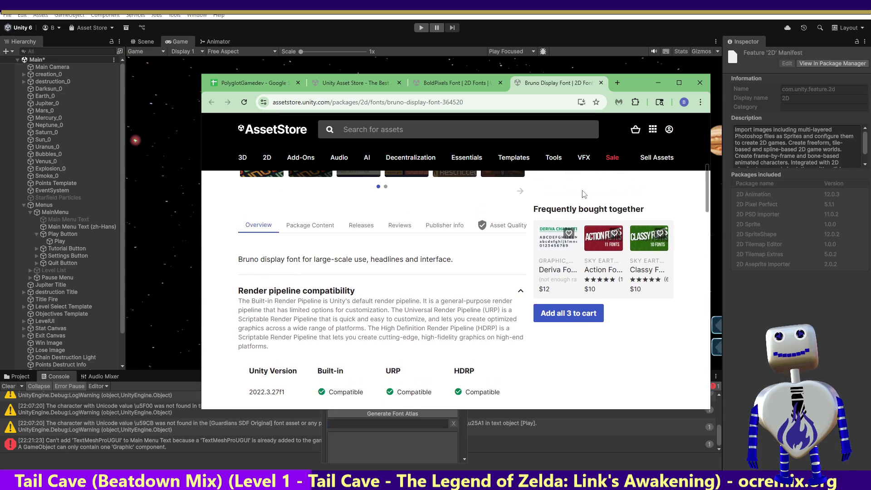
pyautogui.click(338, 225)
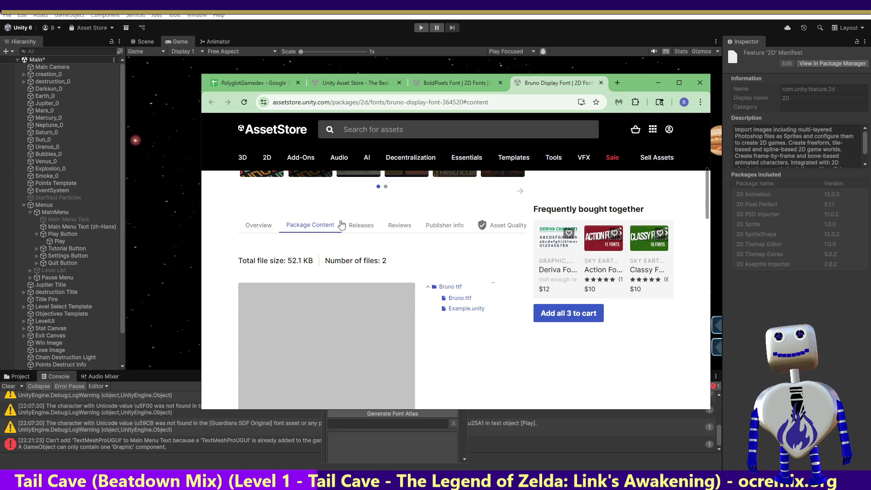
pyautogui.click(369, 225)
pyautogui.click(413, 228)
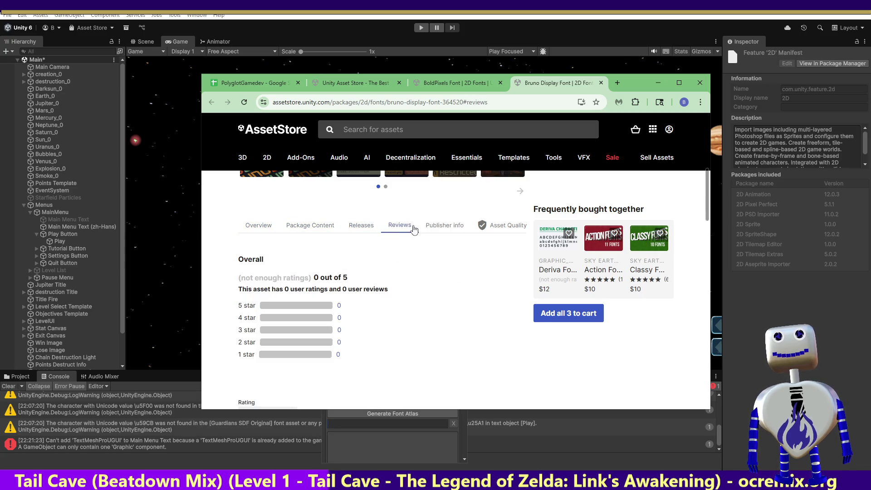
pyautogui.click(442, 231)
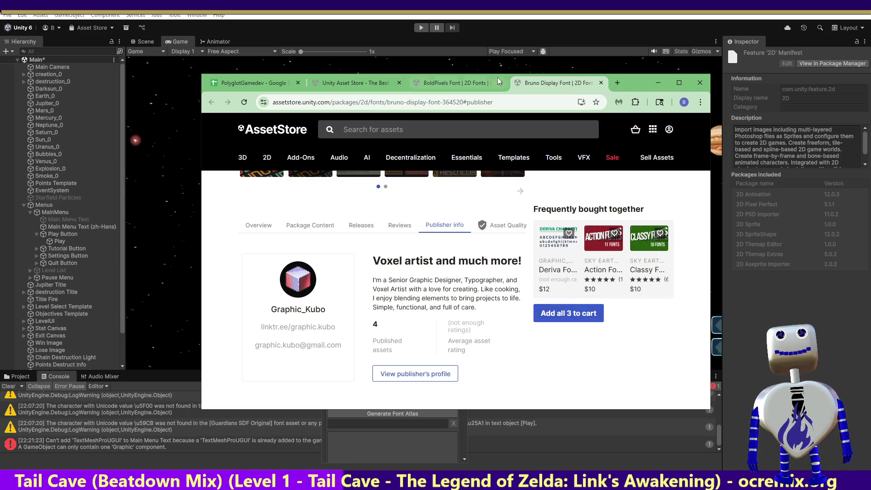
pyautogui.click(602, 84)
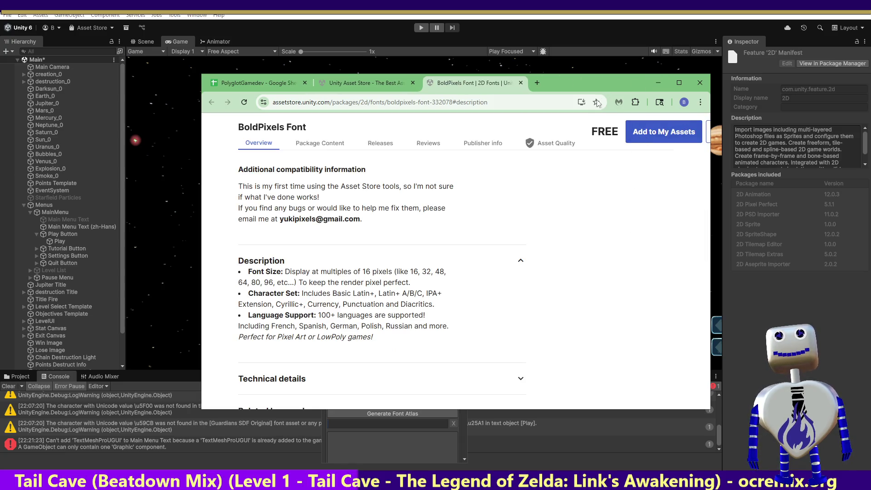
pyautogui.click(659, 83)
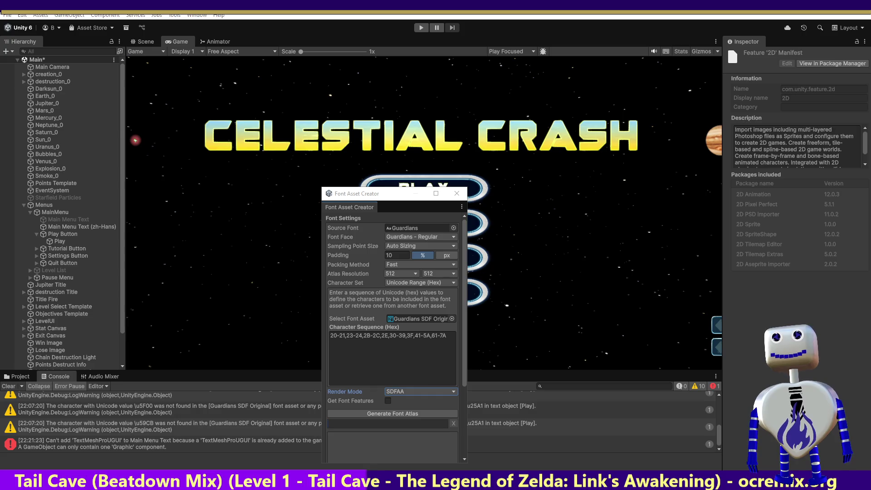
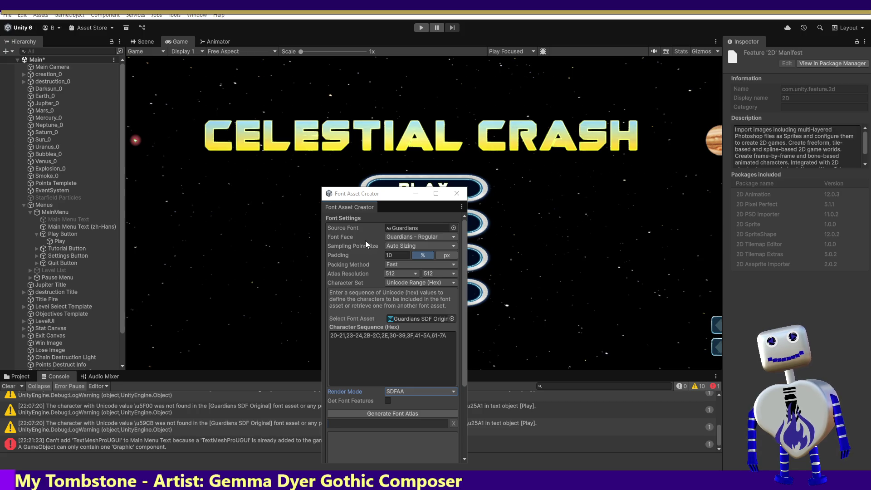
# - Close the Font Asset Creator and look through the Tools menu without choosing anything
pyautogui.click(464, 196)
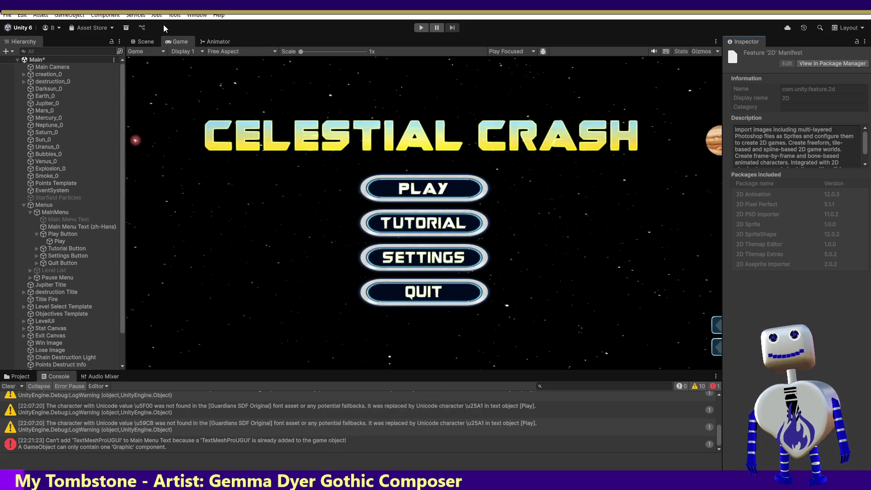
pyautogui.click(170, 15)
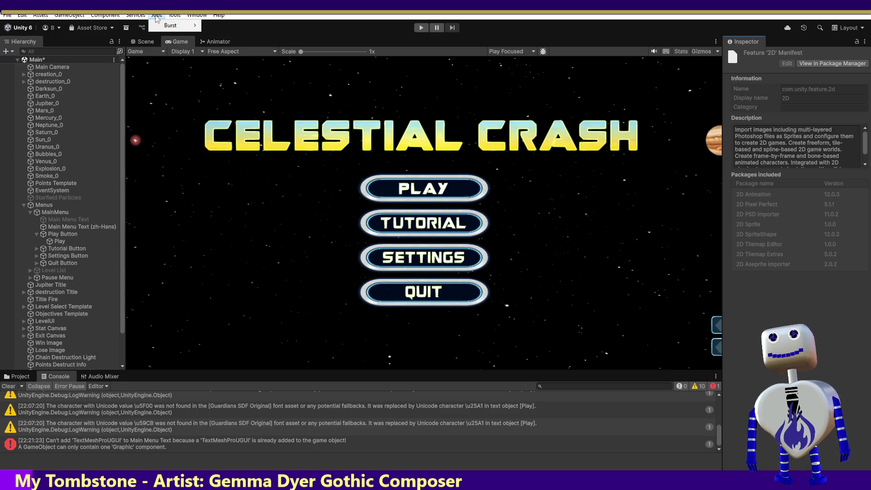
pyautogui.moveTo(119, 16)
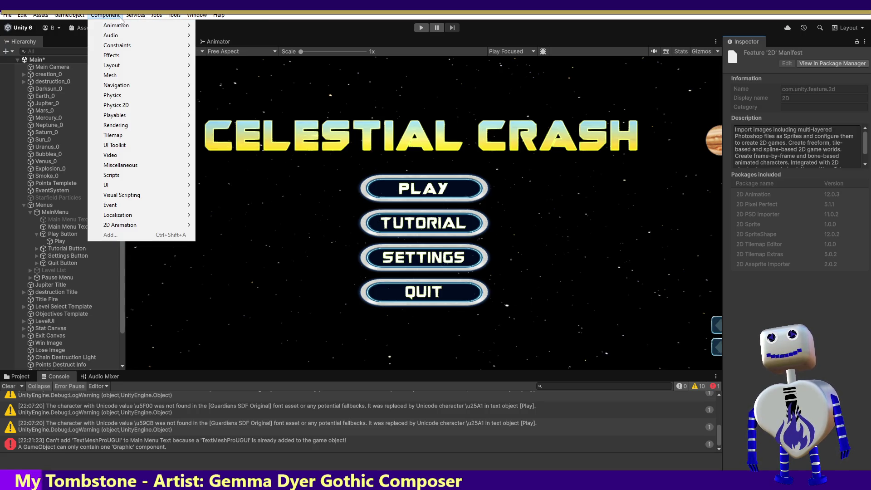
pyautogui.click(378, 466)
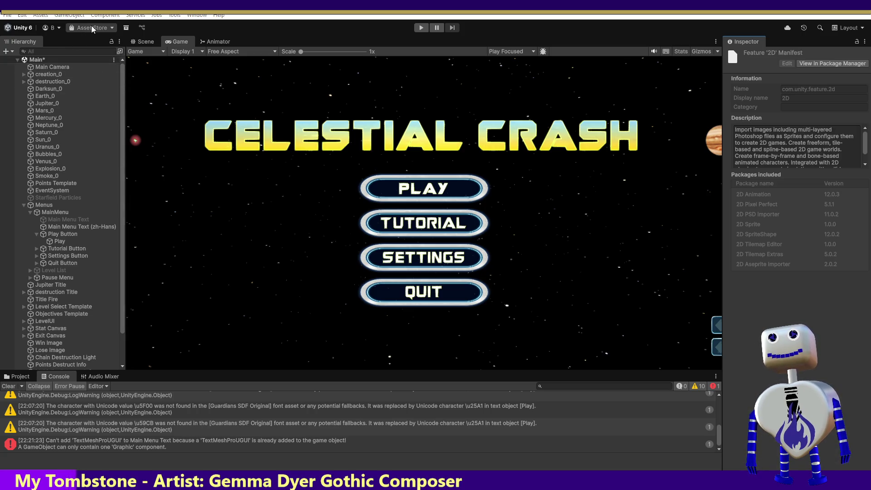
# - Browse the Jobs, Window and Assets menus, ending on GameObject > UI > Text - TextMeshPro
pyautogui.click(157, 15)
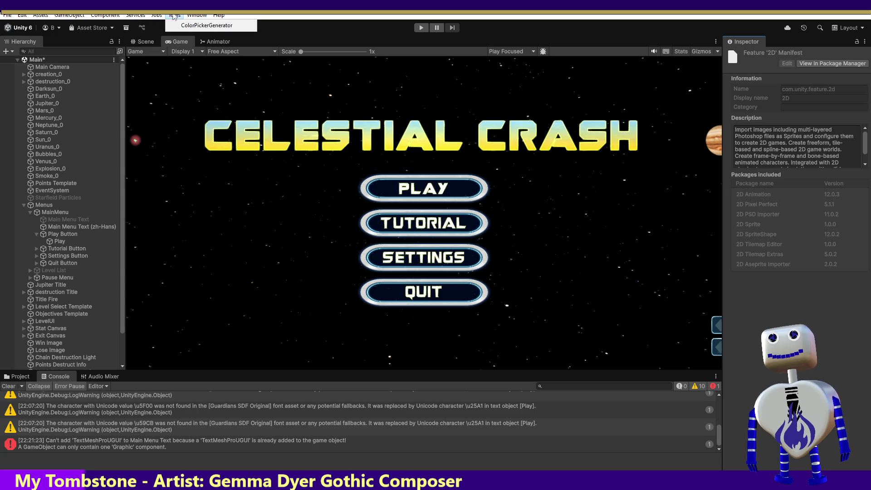
pyautogui.click(197, 15)
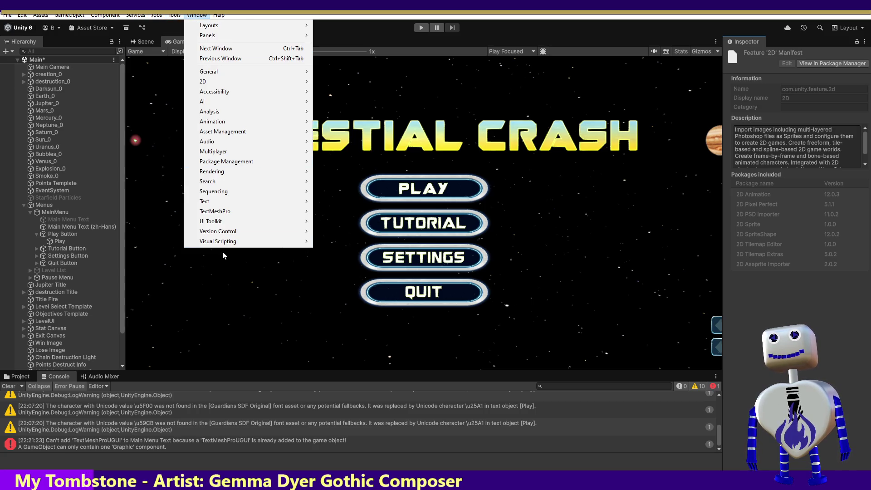
pyautogui.moveTo(223, 227)
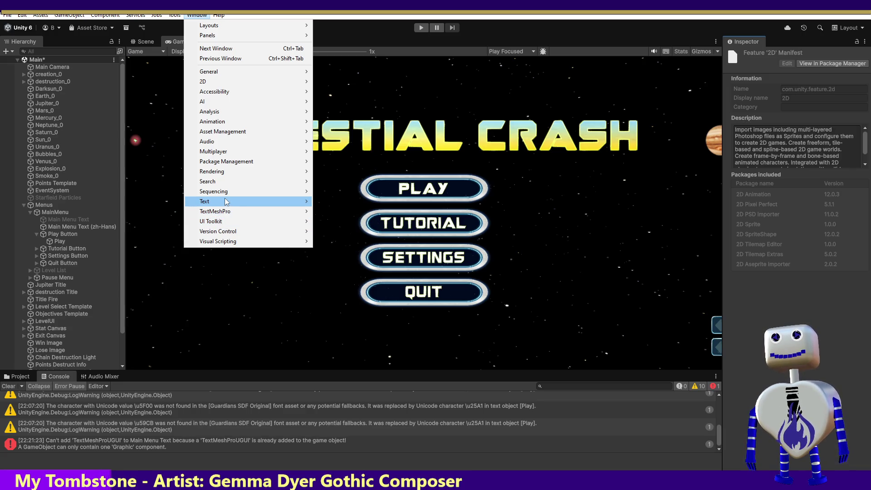
pyautogui.click(39, 16)
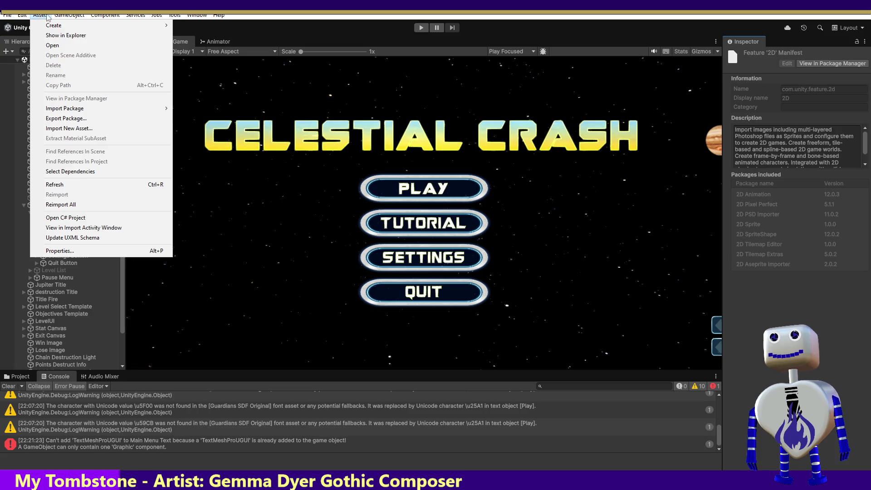
pyautogui.moveTo(69, 15)
pyautogui.moveTo(76, 118)
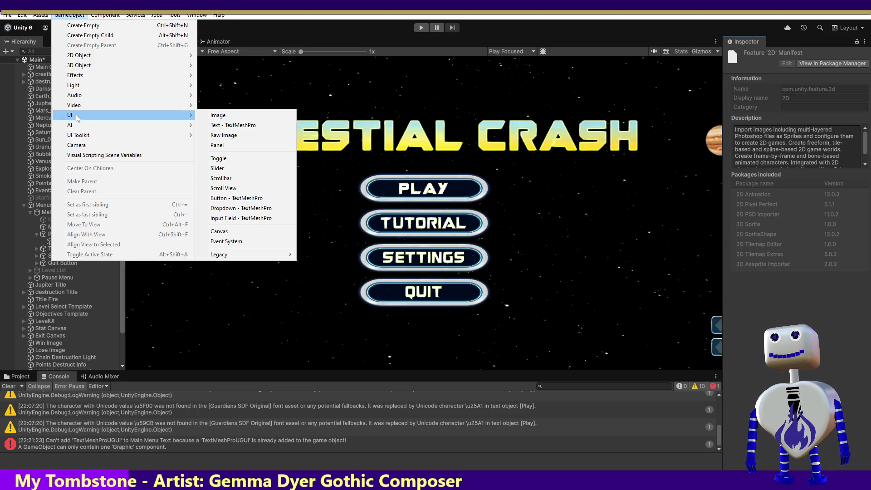
pyautogui.click(243, 127)
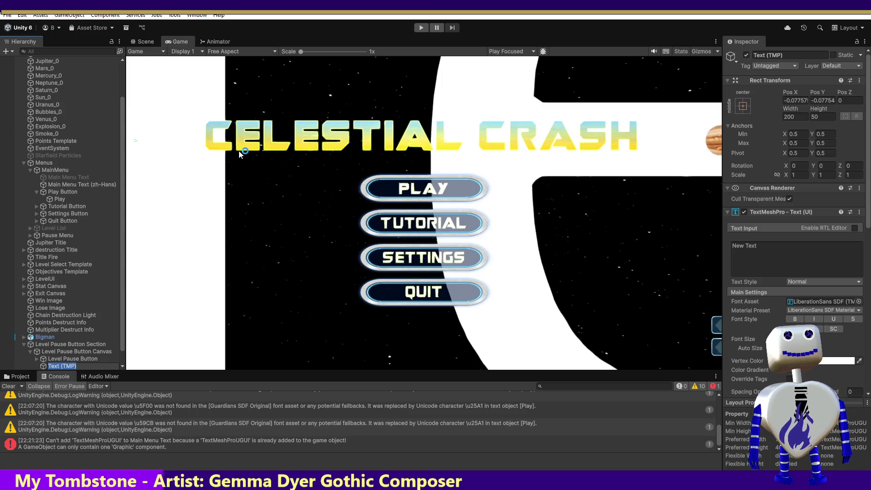
pyautogui.hotkey('ctrl', 'z')
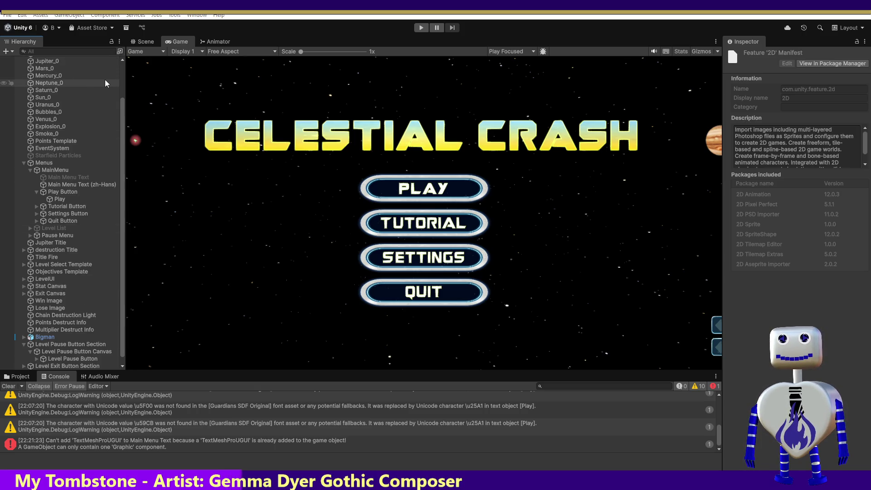
pyautogui.click(36, 17)
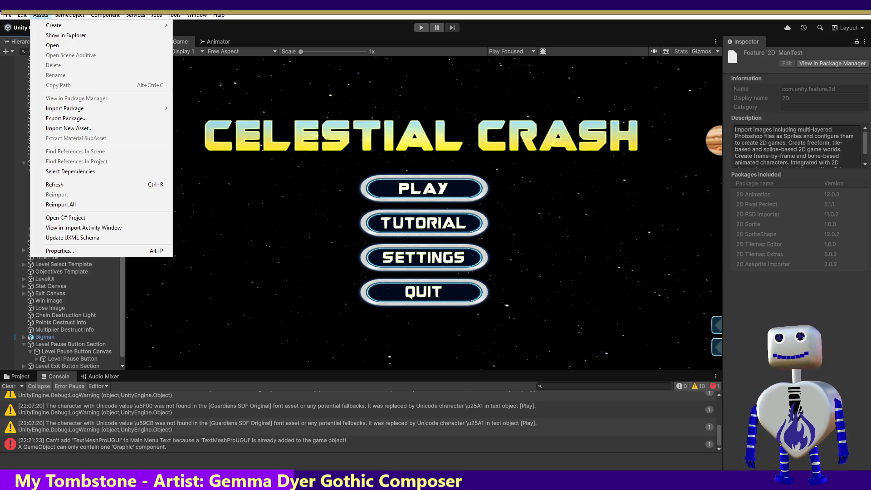
pyautogui.click(135, 140)
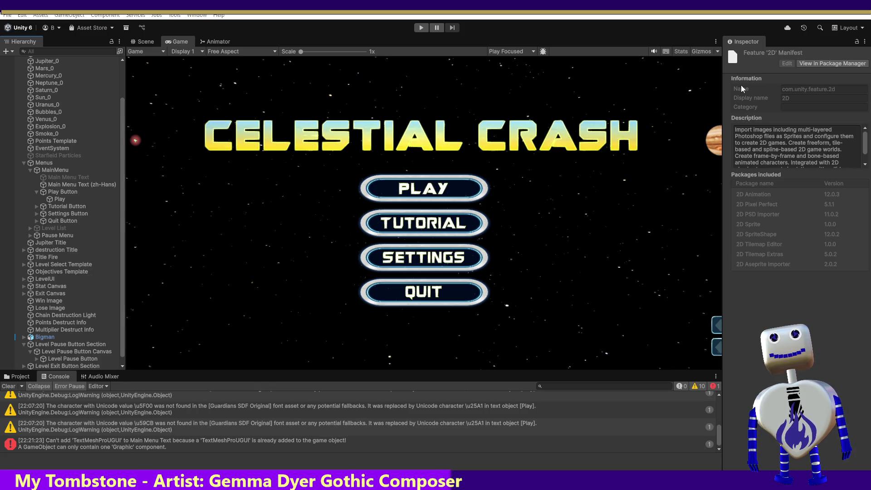
pyautogui.click(219, 15)
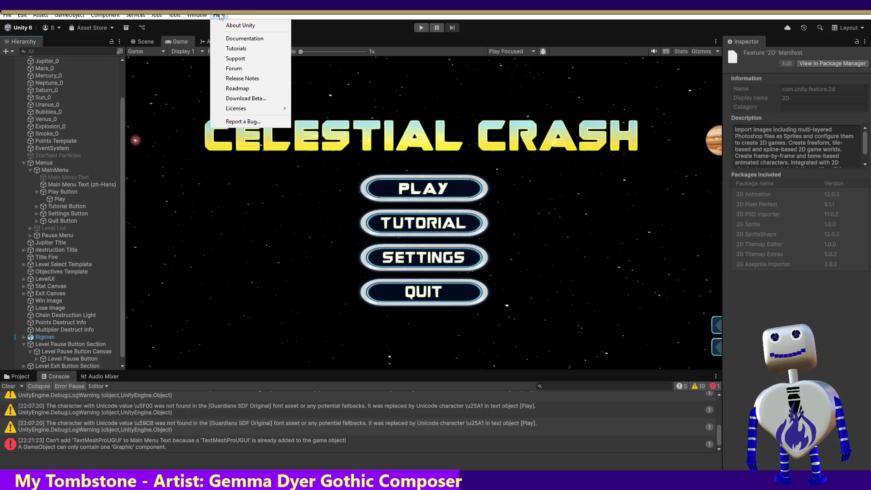
# - Download BoldPixels Font from My Assets in the Package Manager, searching 'fo', then close it
pyautogui.moveTo(197, 15)
pyautogui.moveTo(227, 161)
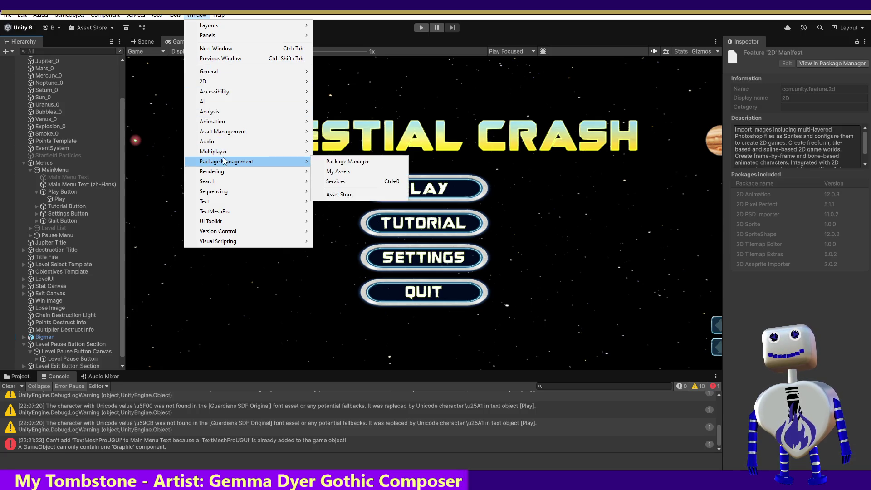
pyautogui.click(347, 164)
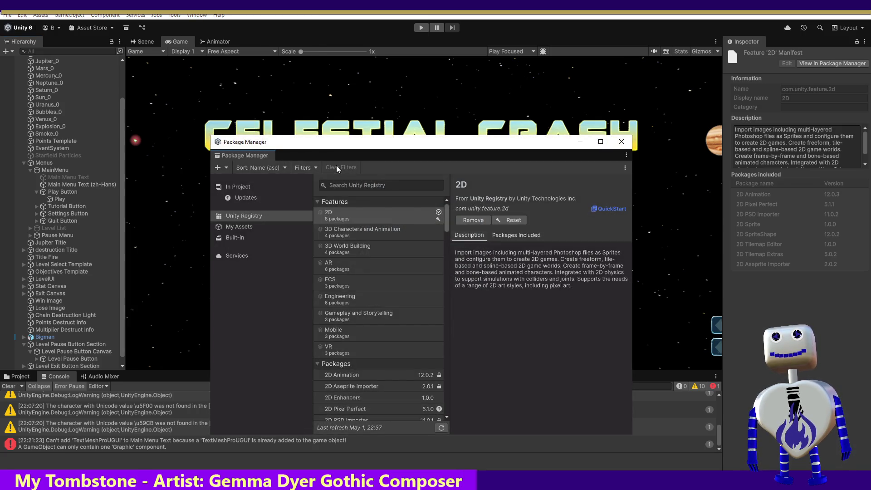
pyautogui.click(264, 226)
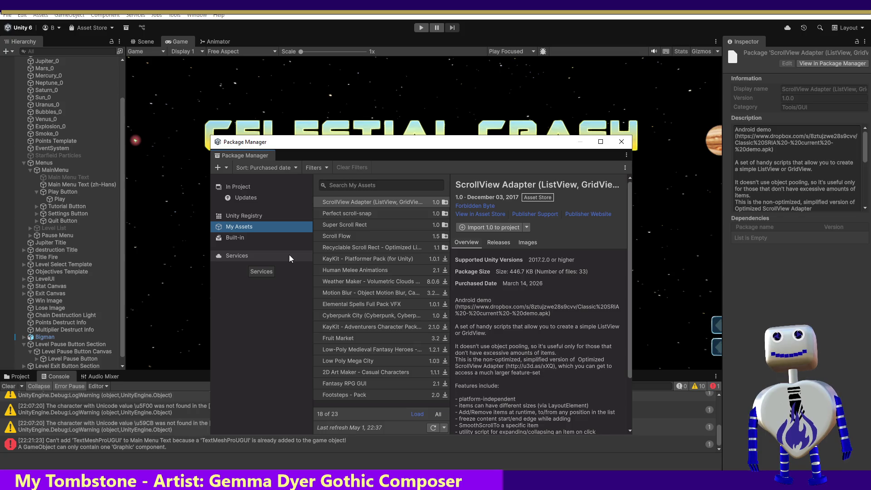
pyautogui.click(349, 183)
pyautogui.write('fo')
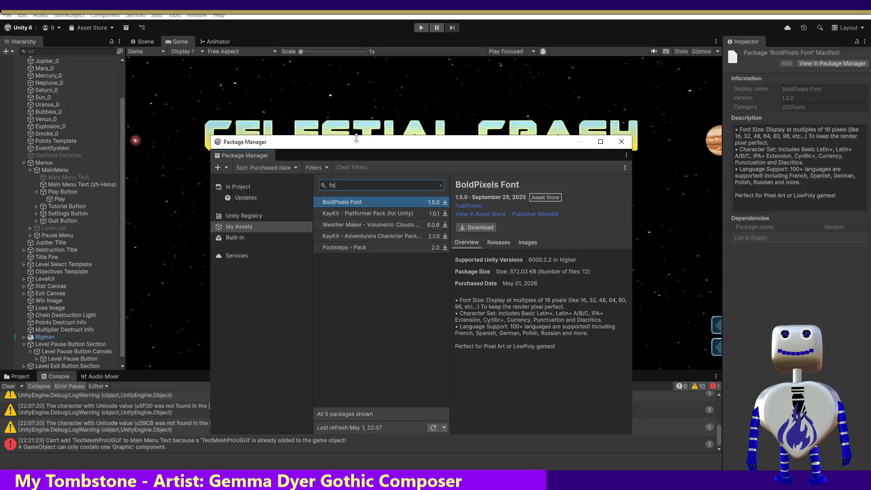
pyautogui.click(478, 227)
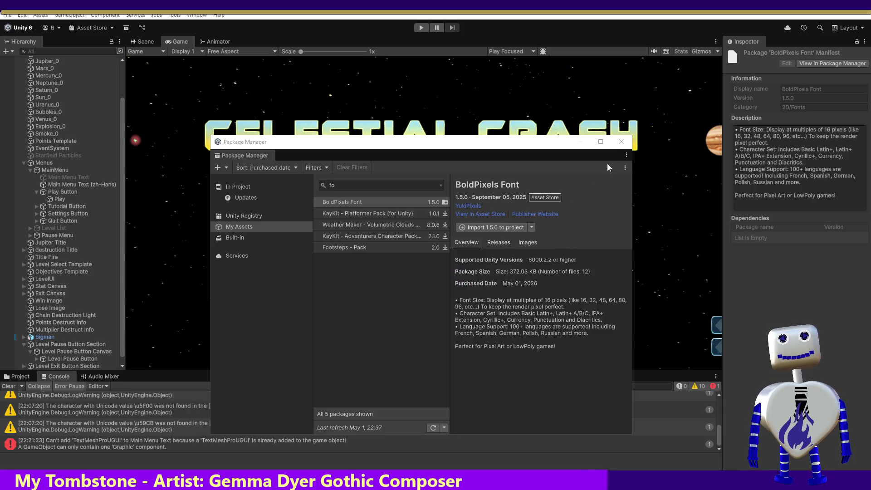
pyautogui.click(622, 143)
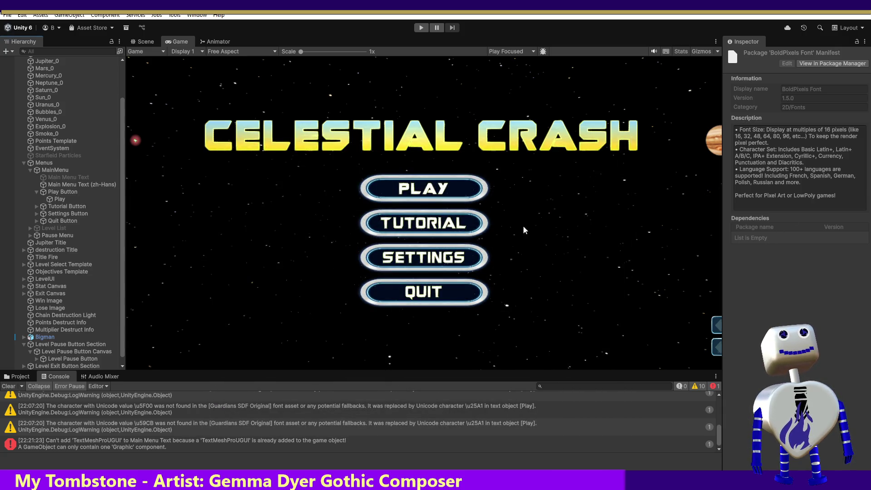
# - Check Main Menu Text (zh-Hans)'s font asset, still Guardians SDF, then switch to the Project tab
pyautogui.click(69, 184)
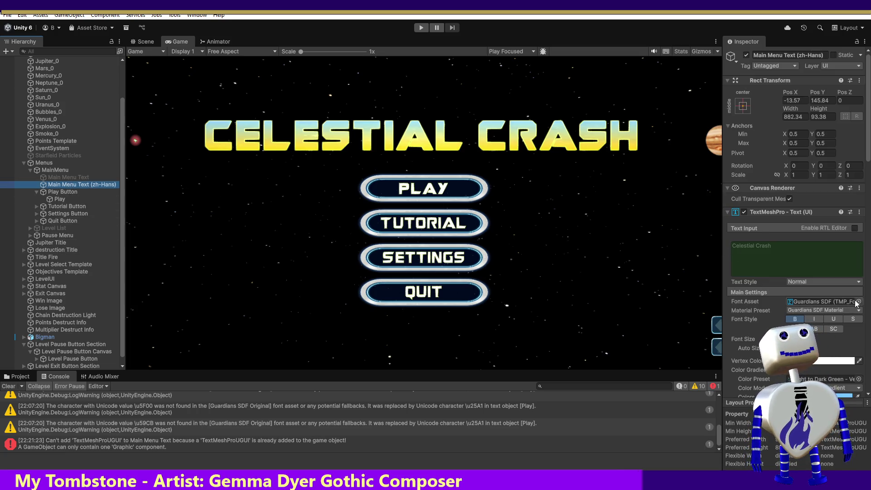
pyautogui.click(860, 301)
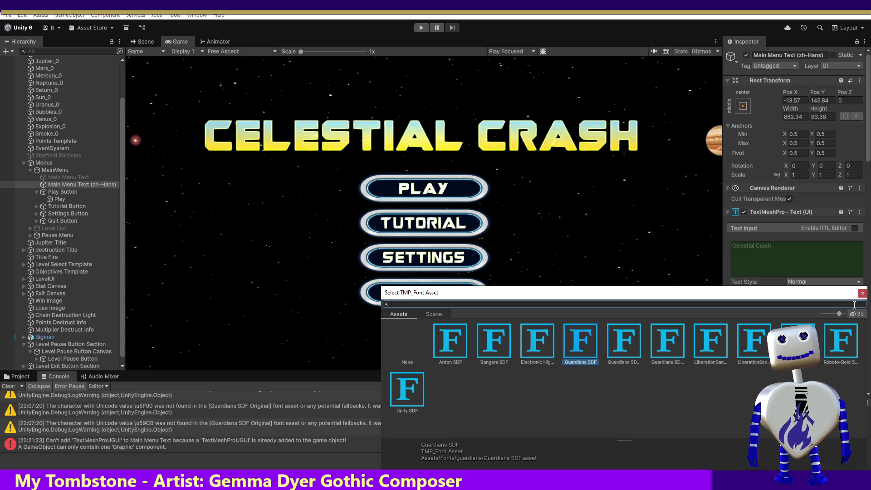
pyautogui.click(20, 377)
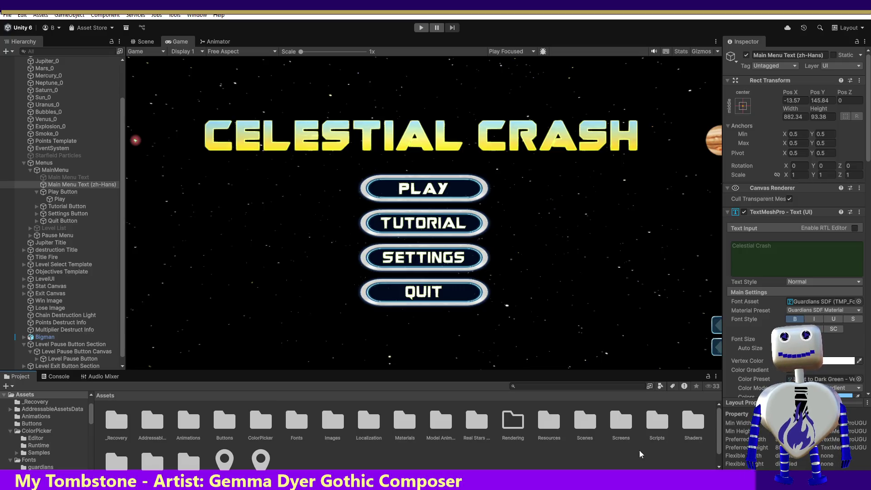
pyautogui.scroll(-1, 713, 429)
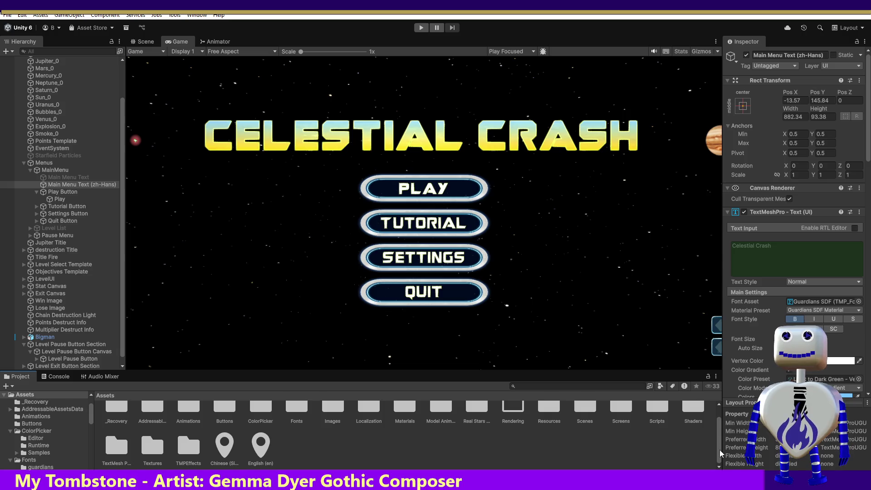
pyautogui.scroll(1, 724, 432)
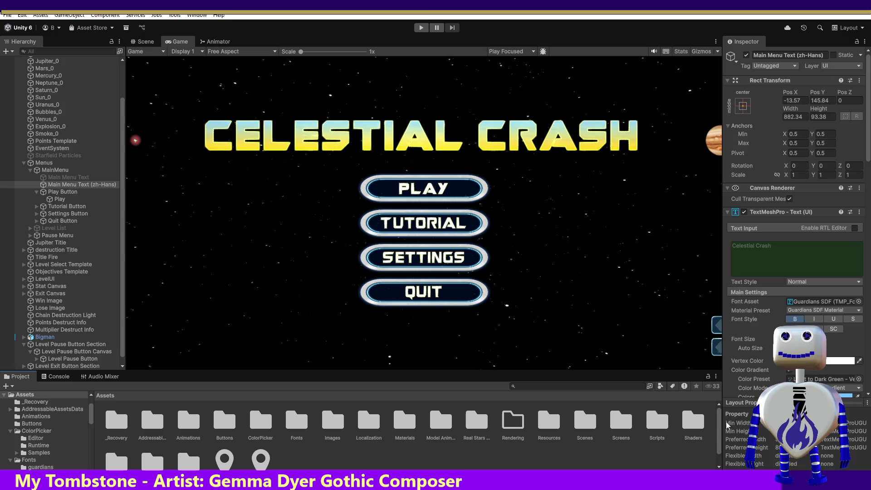
pyautogui.scroll(-1, 724, 432)
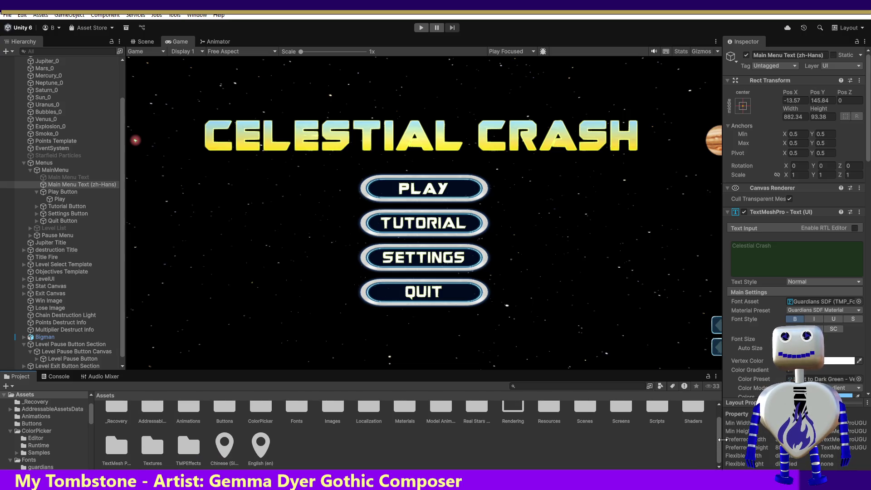
pyautogui.rightClick(509, 451)
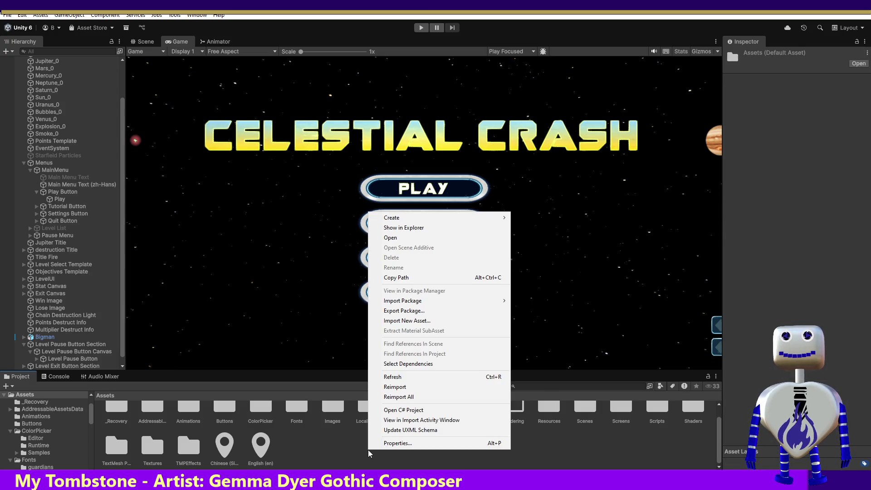
pyautogui.moveTo(428, 220)
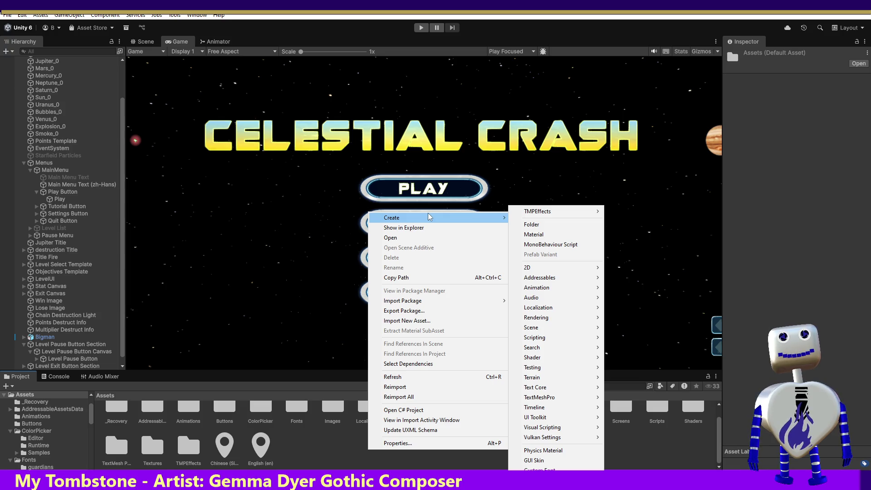
pyautogui.moveTo(534, 310)
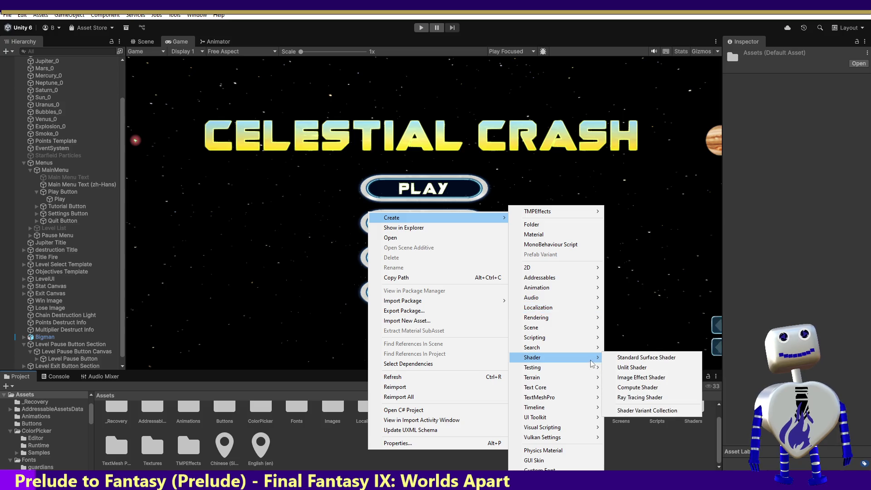
pyautogui.moveTo(587, 310)
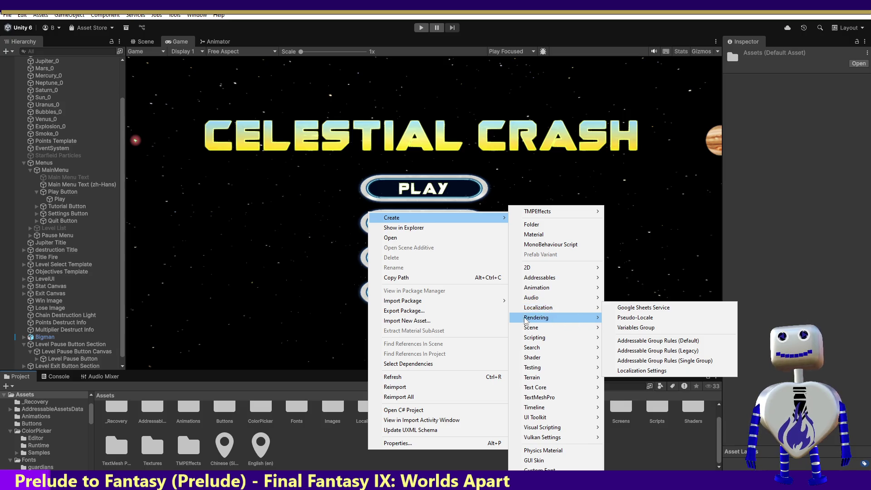
pyautogui.click(329, 456)
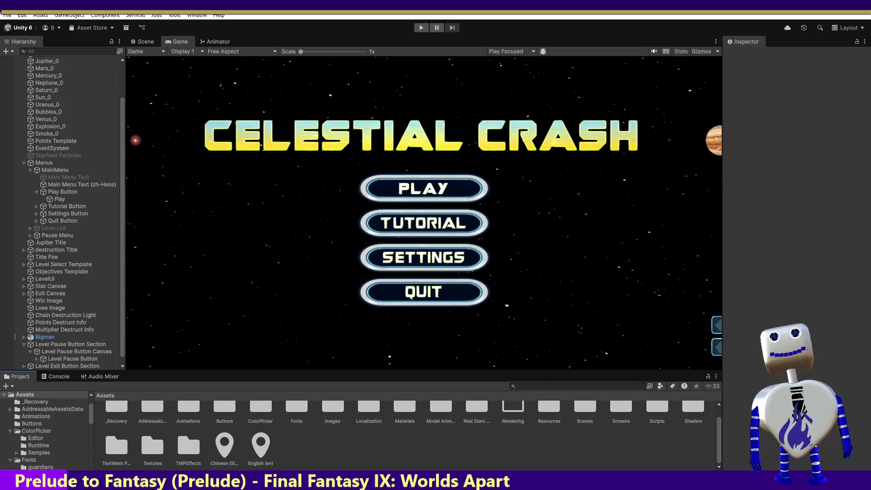
pyautogui.click(138, 16)
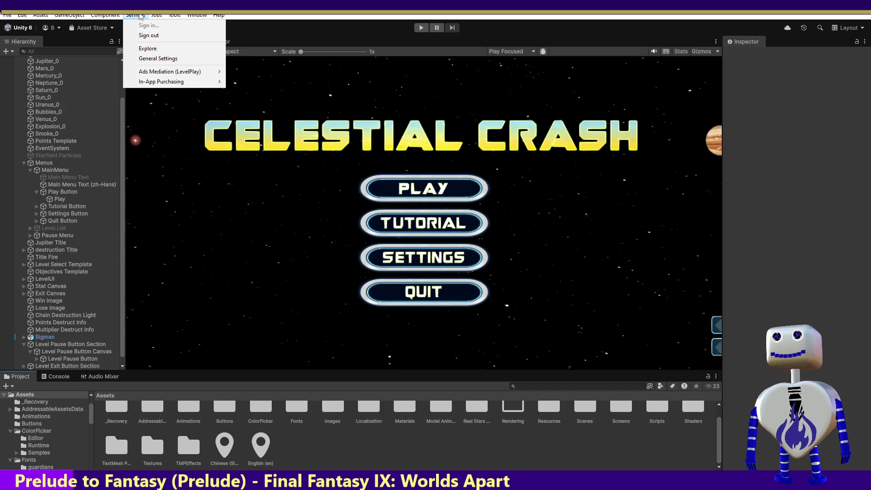
pyautogui.moveTo(114, 16)
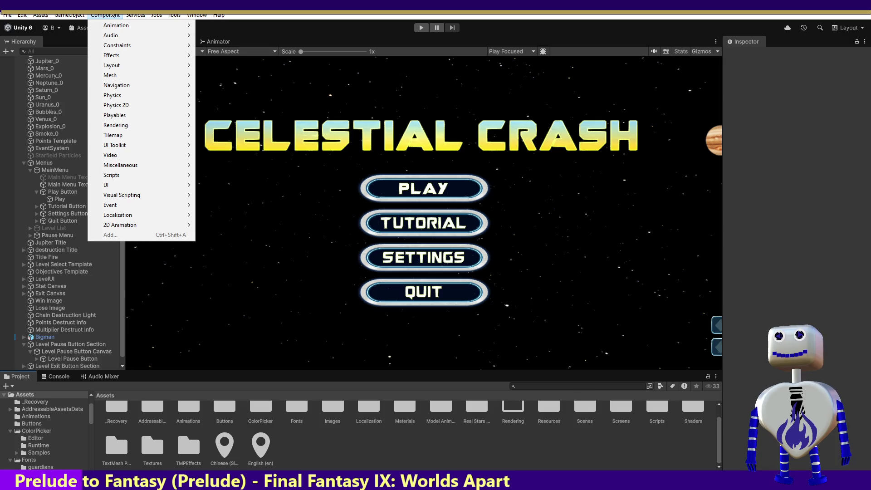
pyautogui.moveTo(177, 18)
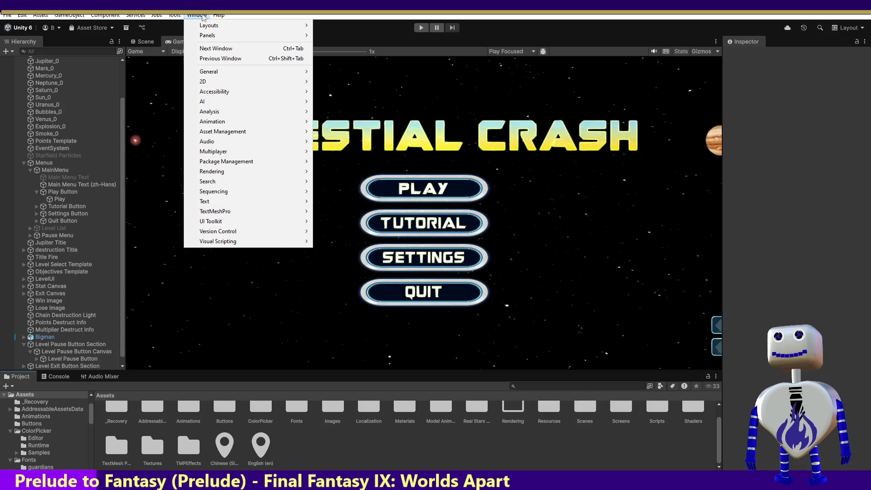
pyautogui.press('Escape')
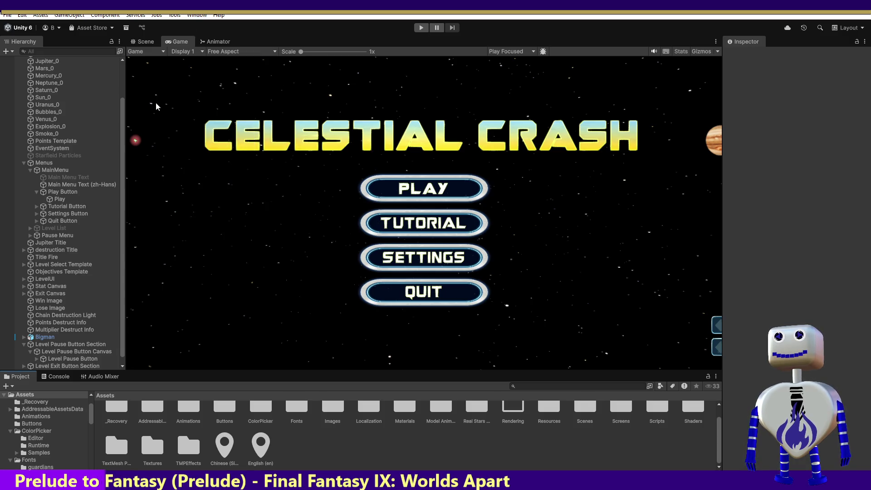
pyautogui.click(83, 184)
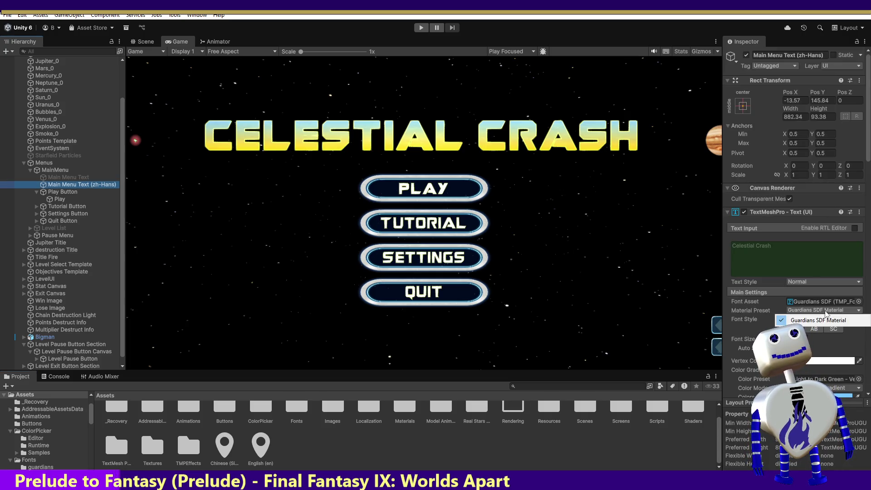
# - Review the zh-Hans title's font picker under Assets and Scene, keep Guardians SDF, and open the Fonts folder
pyautogui.click(859, 302)
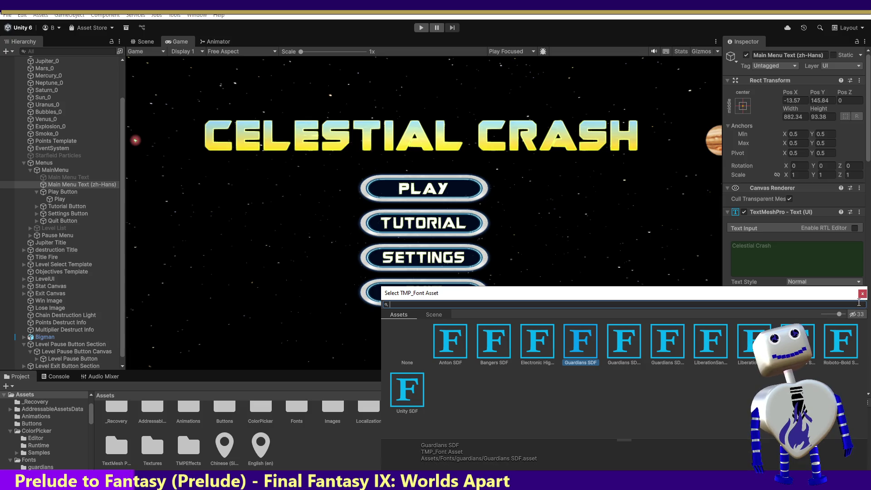
pyautogui.click(428, 317)
pyautogui.click(414, 314)
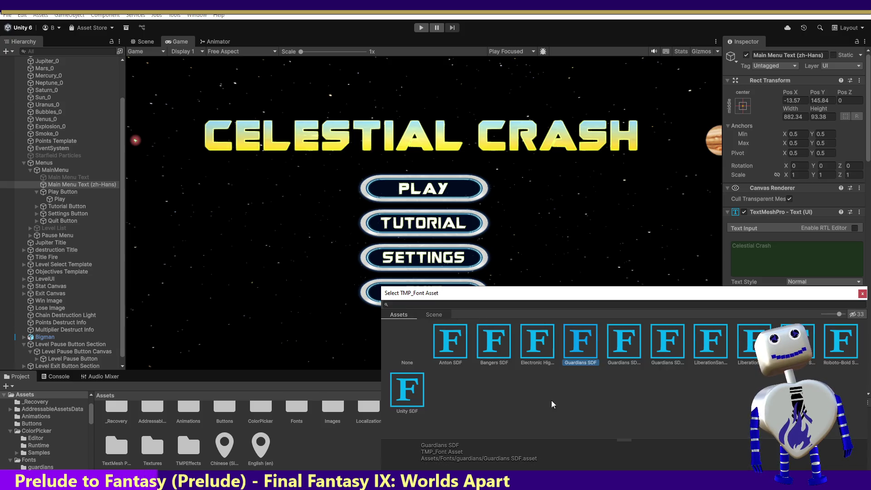
pyautogui.click(863, 294)
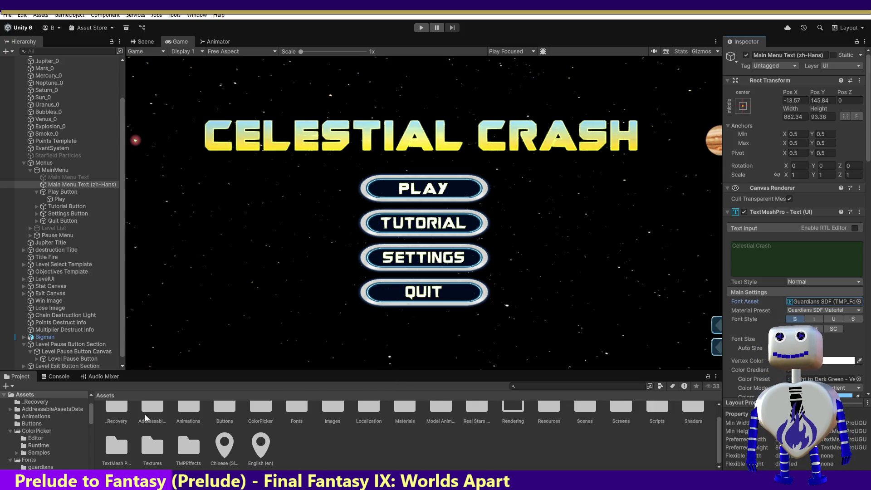
pyautogui.click(303, 411)
pyautogui.doubleClick(303, 411)
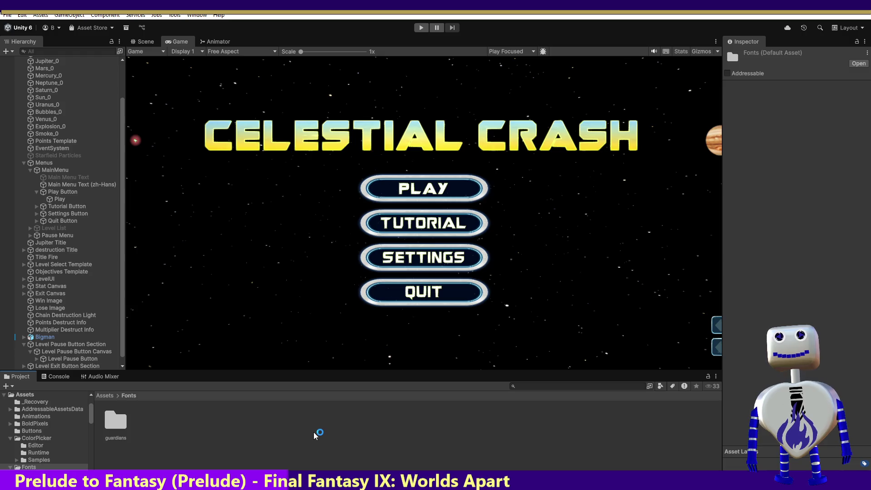
# - Deselect the Fonts folder and reselect Main Menu Text (zh-Hans) in the Hierarchy
pyautogui.click(252, 415)
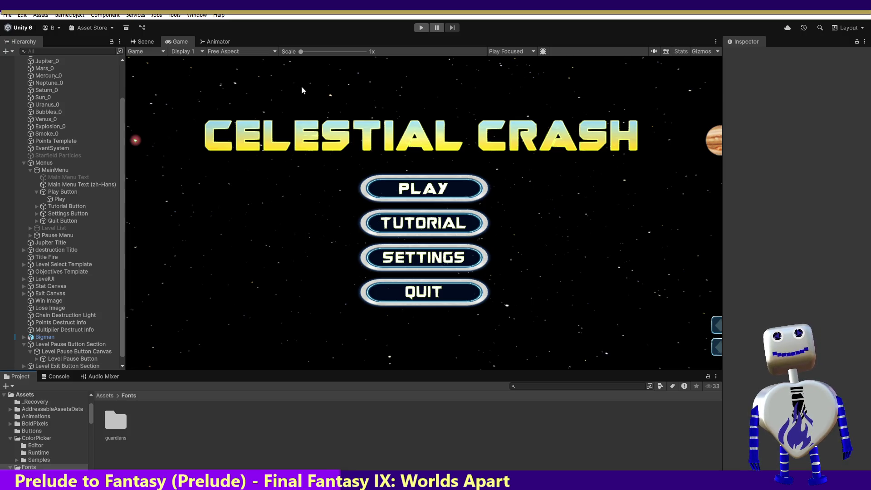
pyautogui.click(81, 184)
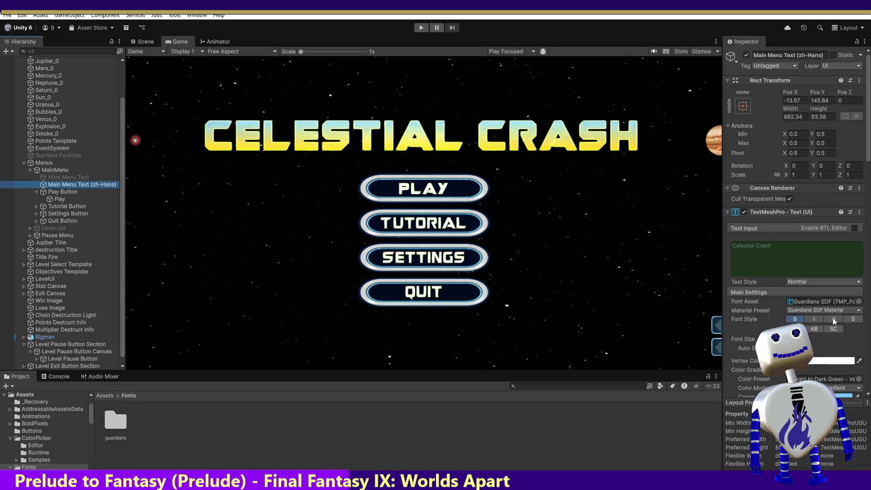
# - Assign BoldPixels SDF as the Font Asset of Main Menu Text (zh-Hans)
pyautogui.click(859, 302)
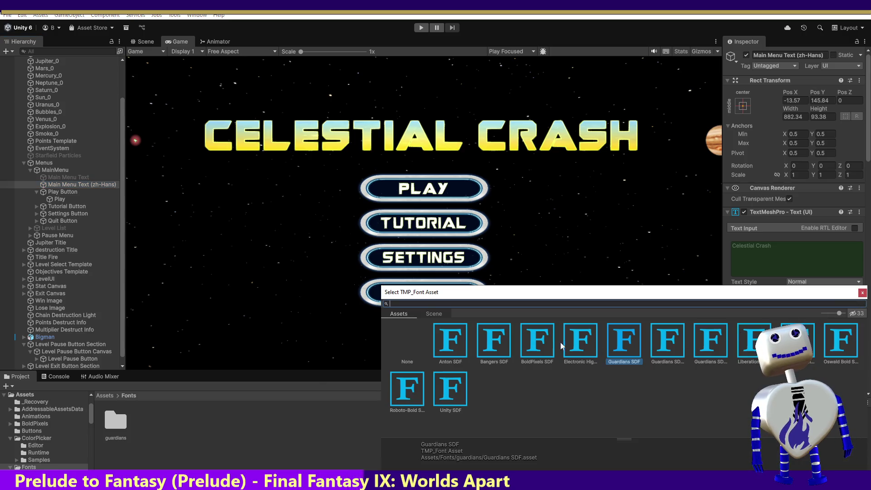
pyautogui.click(526, 346)
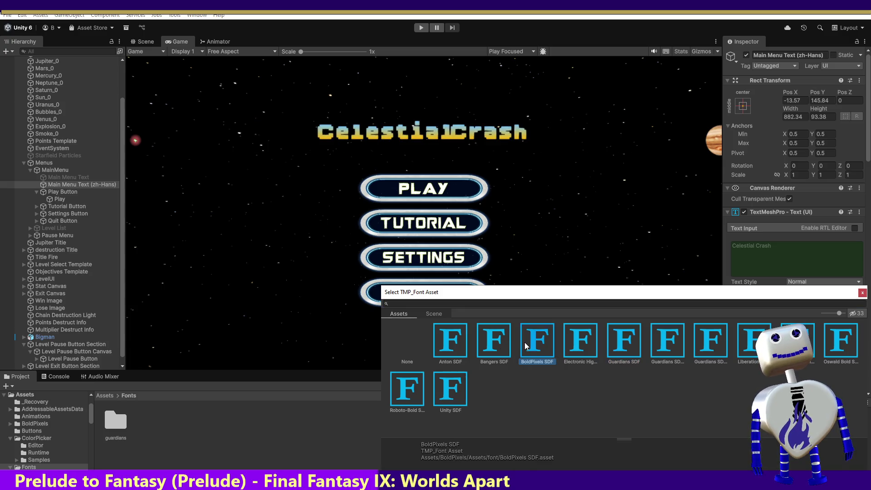
pyautogui.doubleClick(526, 346)
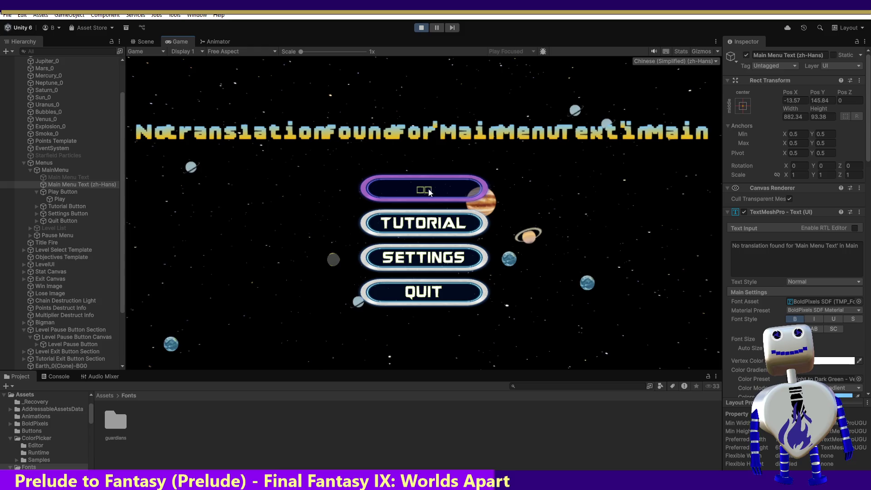
# - Inspect the title objects, toggle the zh-Hans title off and on, select Play, and exit play mode
pyautogui.click(74, 178)
pyautogui.click(75, 186)
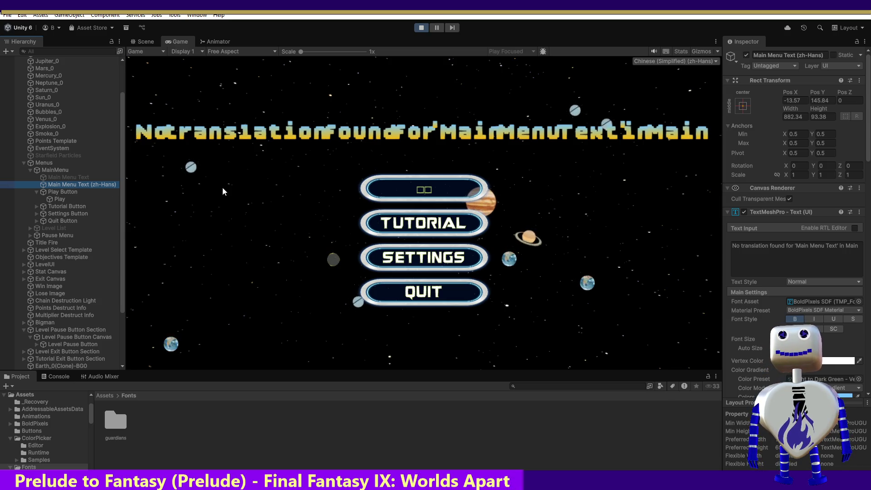
pyautogui.click(748, 53)
pyautogui.click(748, 53)
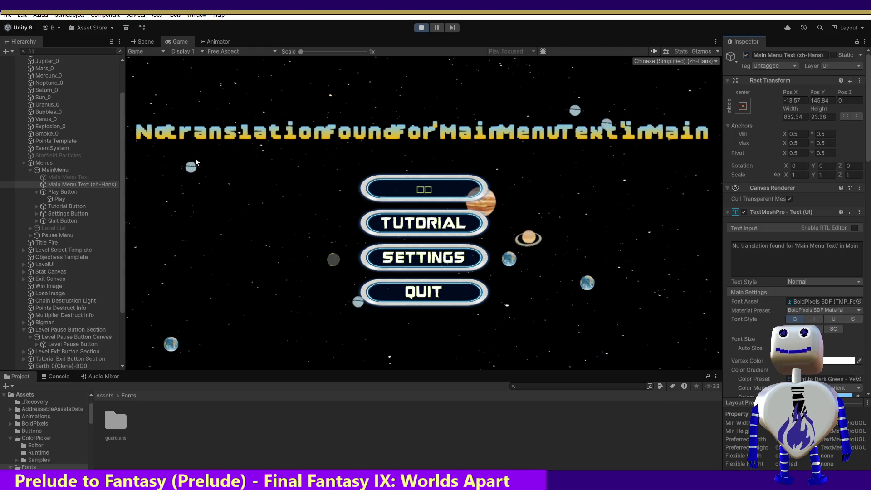
pyautogui.click(59, 199)
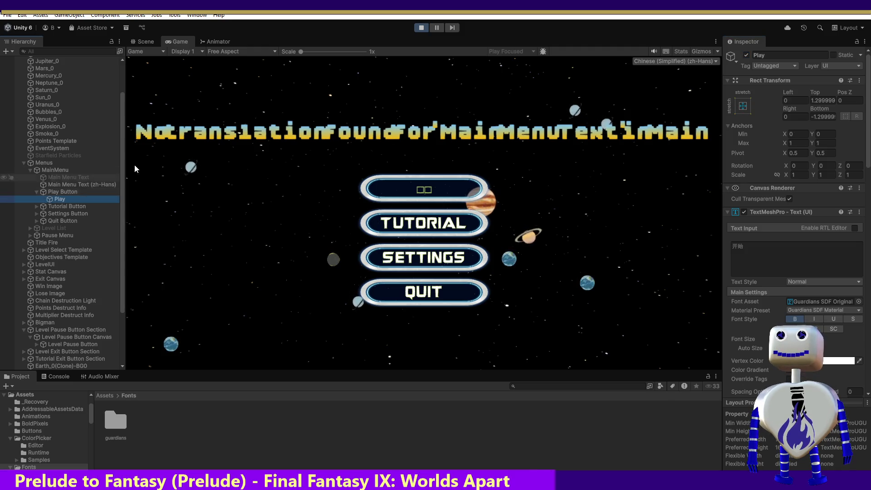
pyautogui.click(423, 28)
pyautogui.click(73, 185)
# - Activate Main Menu Text, deactivate Main Menu Text (zh-Hans), and select the Play text object
pyautogui.click(64, 177)
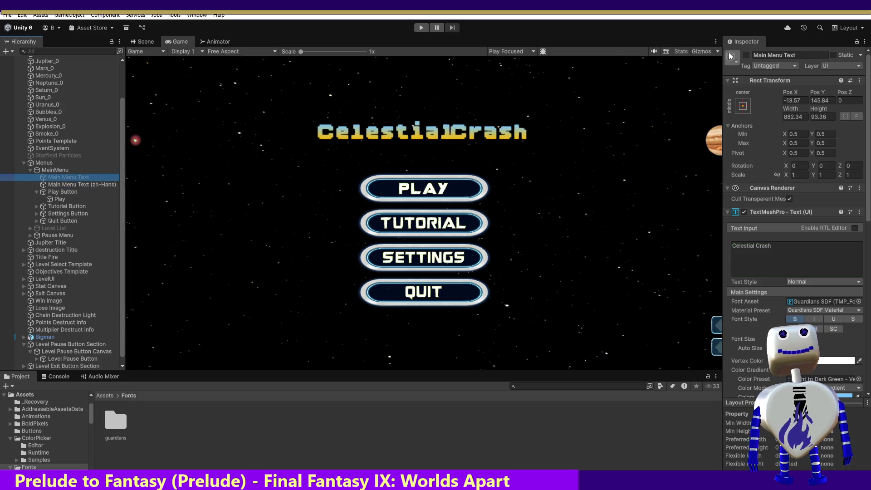
pyautogui.click(747, 55)
pyautogui.click(44, 186)
pyautogui.click(747, 55)
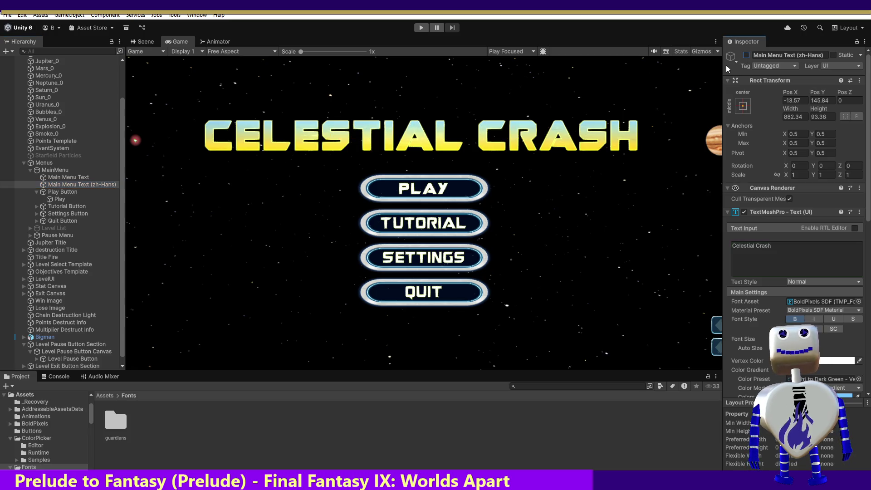
pyautogui.click(63, 199)
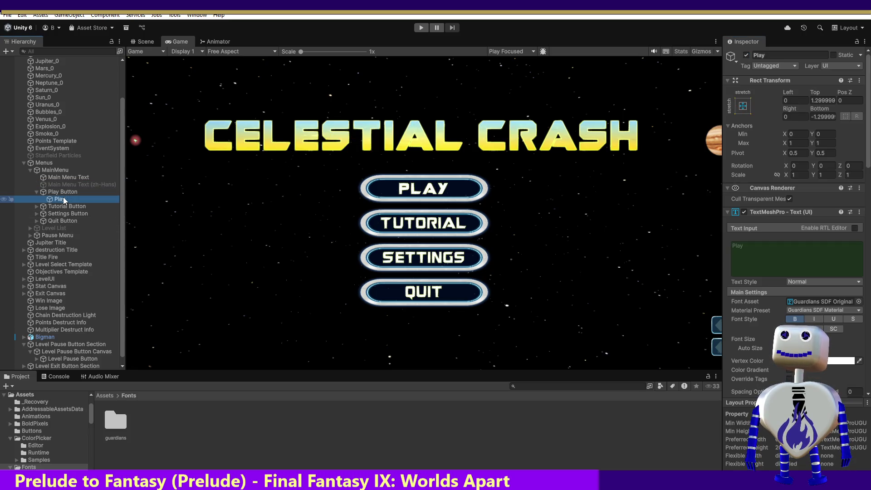
# - Duplicate the Play text object with Ctrl+D and rename the copy to 'Play (zh-Hans)'
pyautogui.rightClick(64, 200)
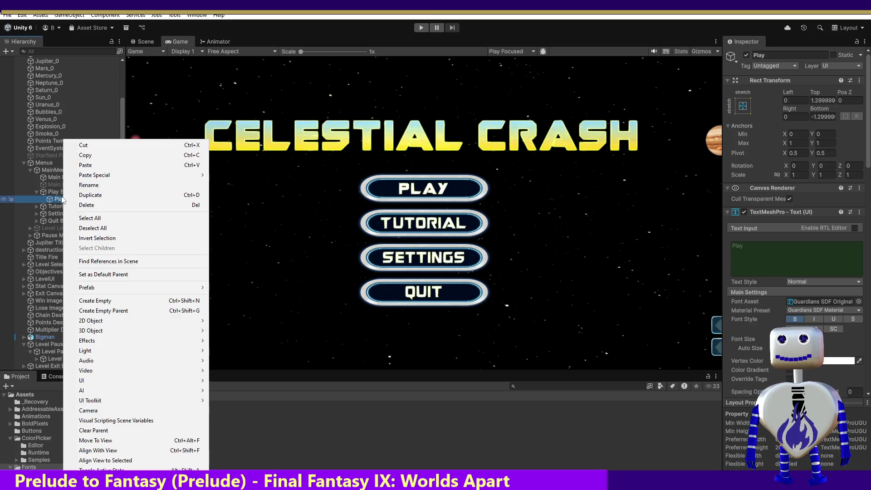
pyautogui.click(53, 200)
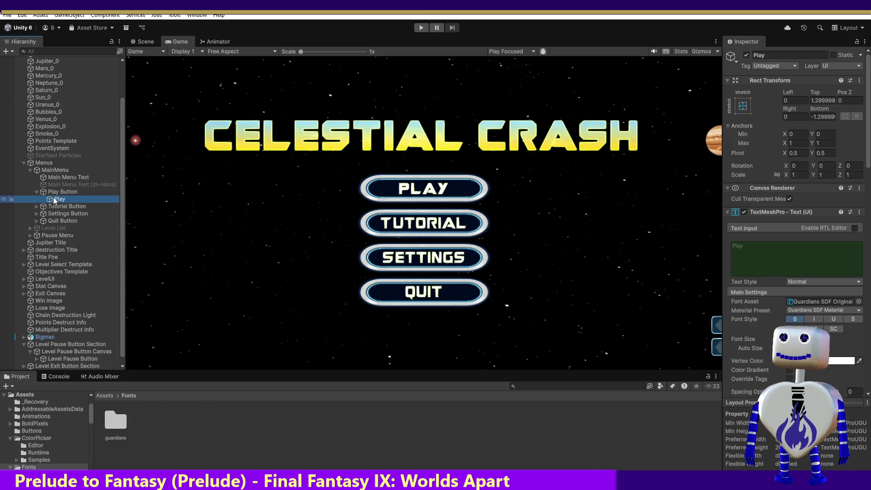
pyautogui.hotkey('ctrl', 'd')
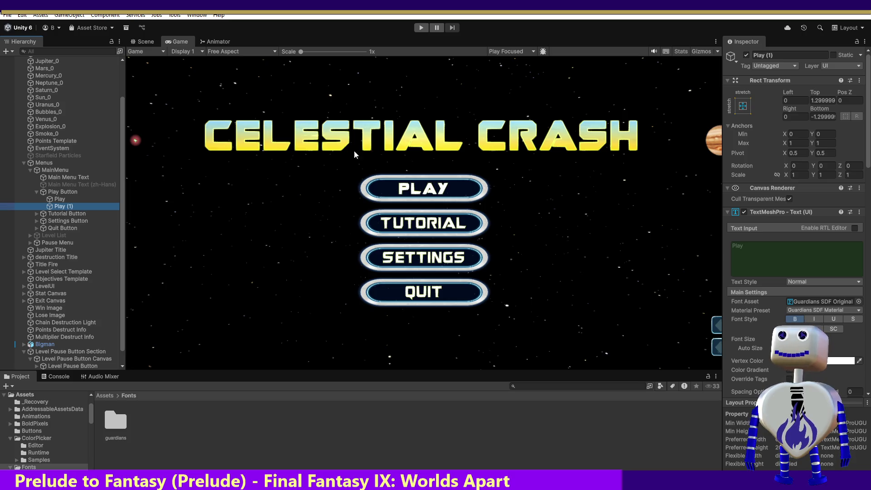
pyautogui.click(771, 55)
pyautogui.press('BackSpace')
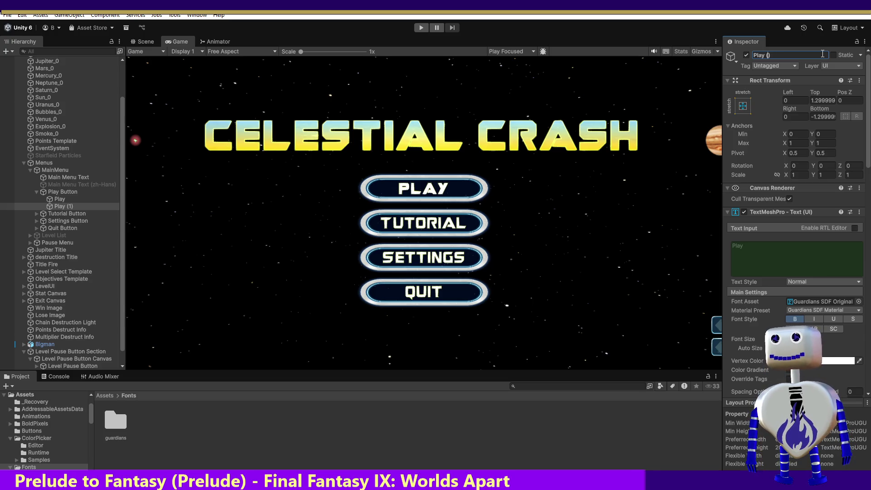
pyautogui.write('zh-')
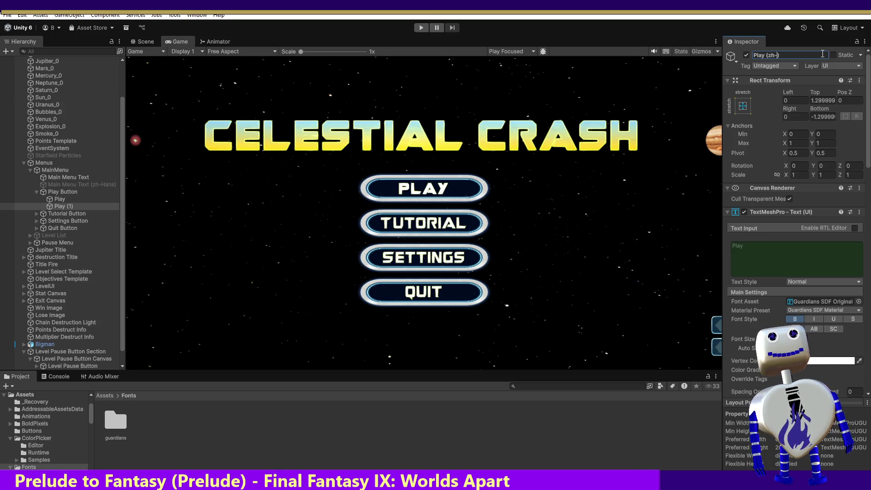
pyautogui.write('Hans')
pyautogui.press('Return')
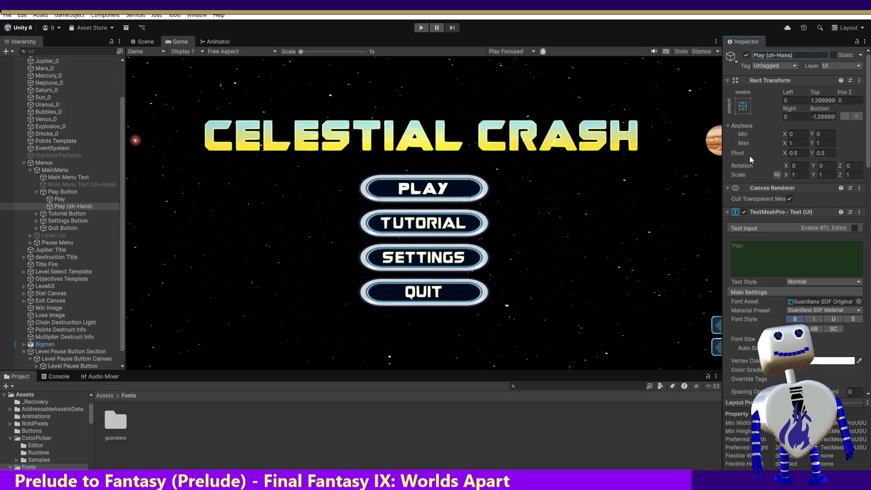
# - Deactivate the original Play label and set Play (zh-Hans)'s font asset to BoldPixels SDF
pyautogui.click(75, 200)
pyautogui.click(747, 54)
pyautogui.click(73, 206)
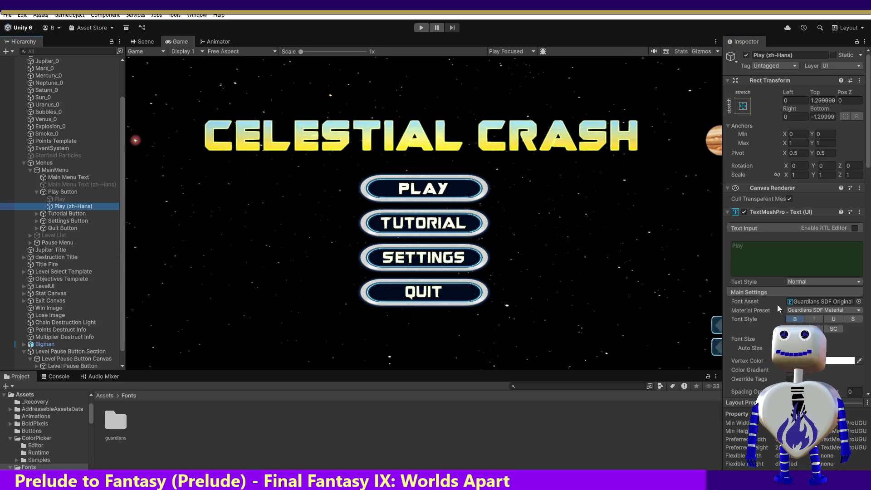
pyautogui.click(859, 302)
pyautogui.click(539, 343)
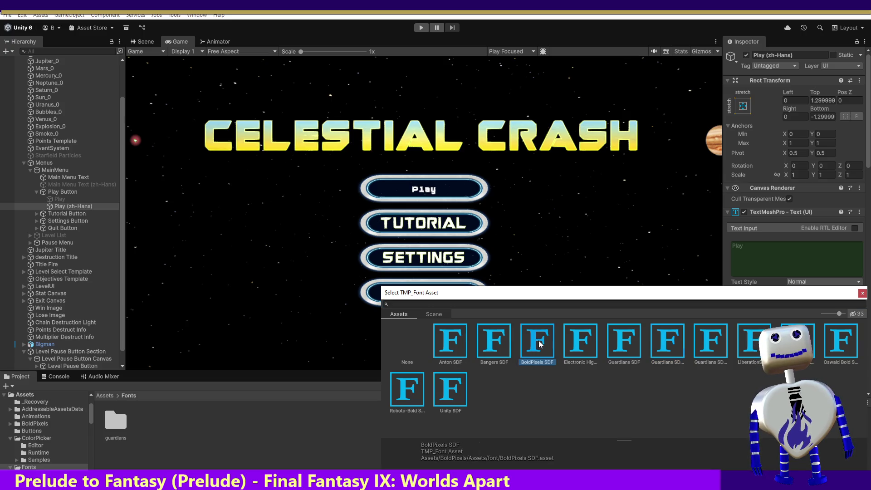
pyautogui.doubleClick(536, 349)
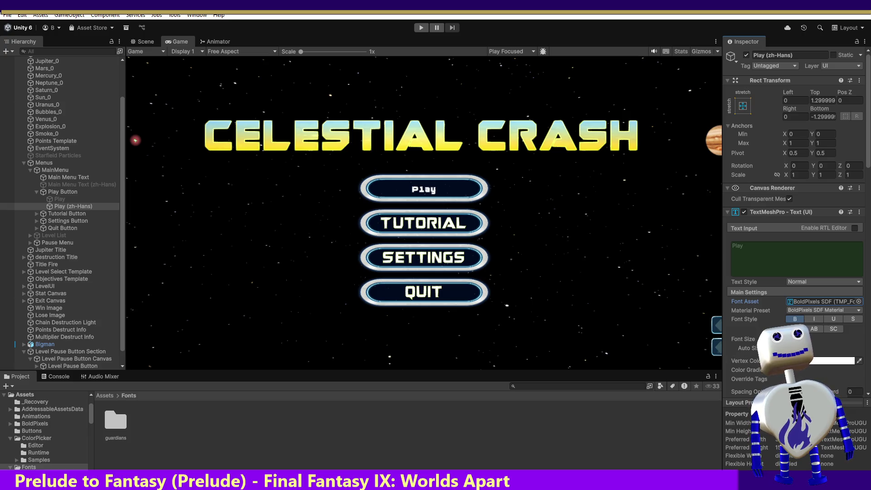
# - Enter a smaller Font Size for the Play (zh-Hans) label
pyautogui.click(745, 339)
pyautogui.write('50')
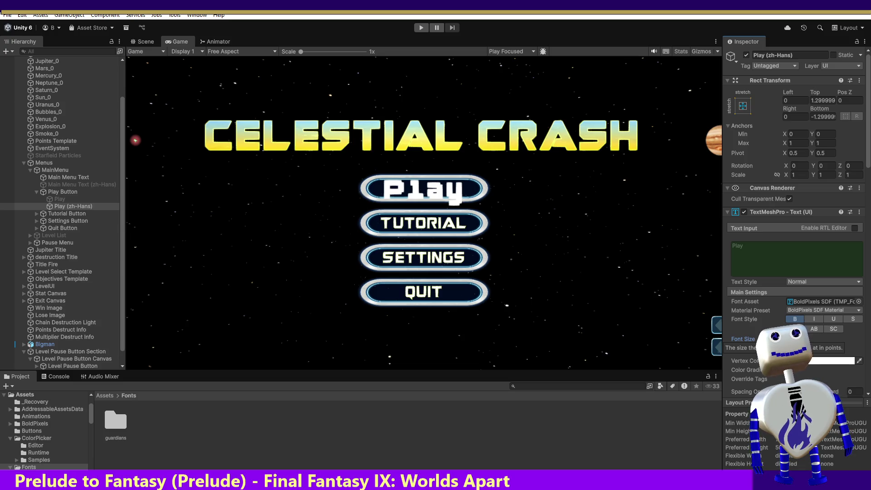
pyautogui.write('15')
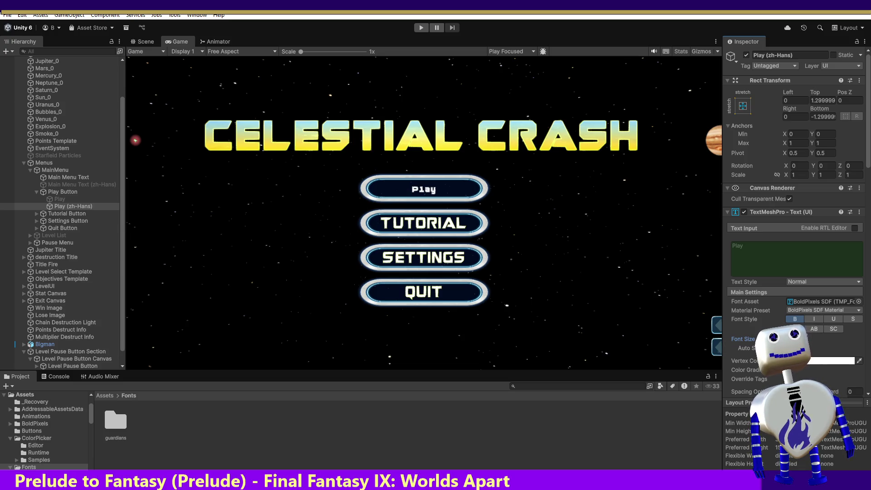
pyautogui.write('20')
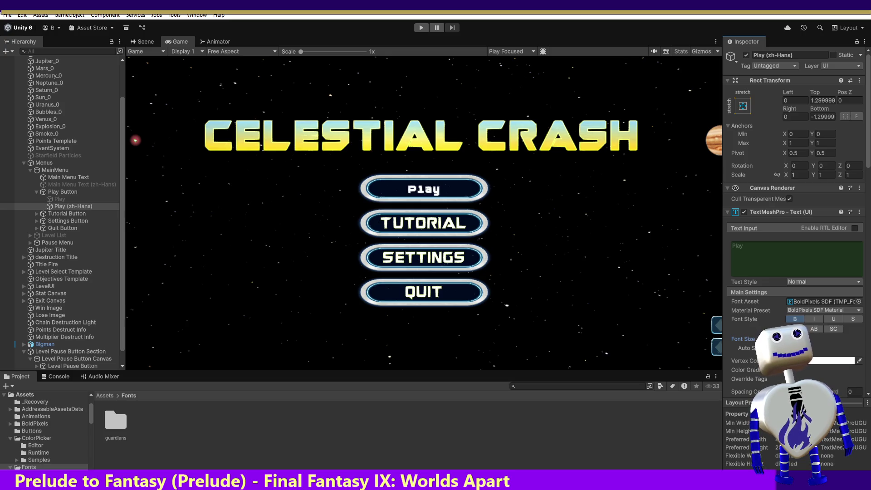
pyautogui.press('BackSpace')
pyautogui.write('5')
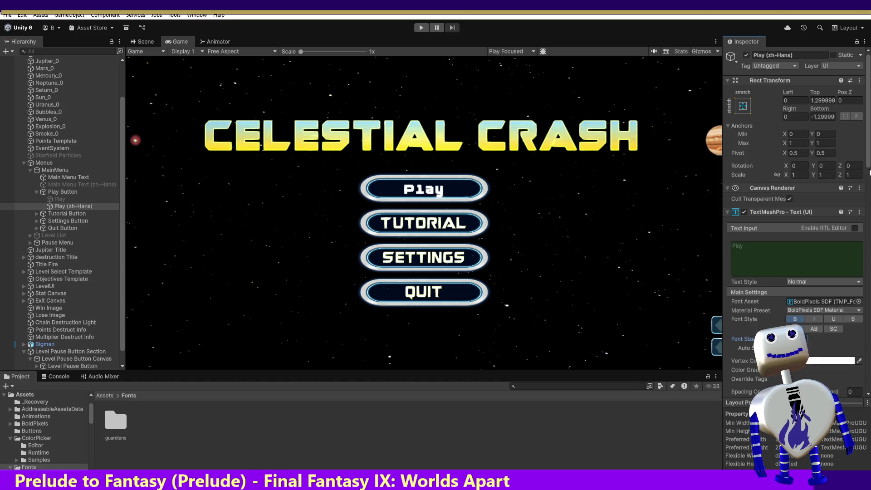
pyautogui.moveTo(867, 145)
pyautogui.mouseDown()
pyautogui.moveTo(869, 215)
pyautogui.moveTo(401, 34)
pyautogui.mouseUp()
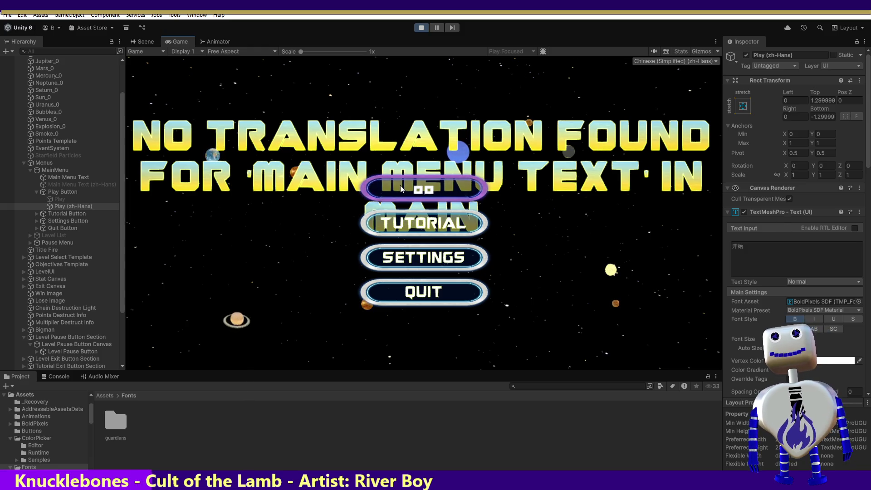
# - Stop play mode, delete the Main Menu Text (zh-Hans) title, and select Play (zh-Hans)
pyautogui.click(428, 27)
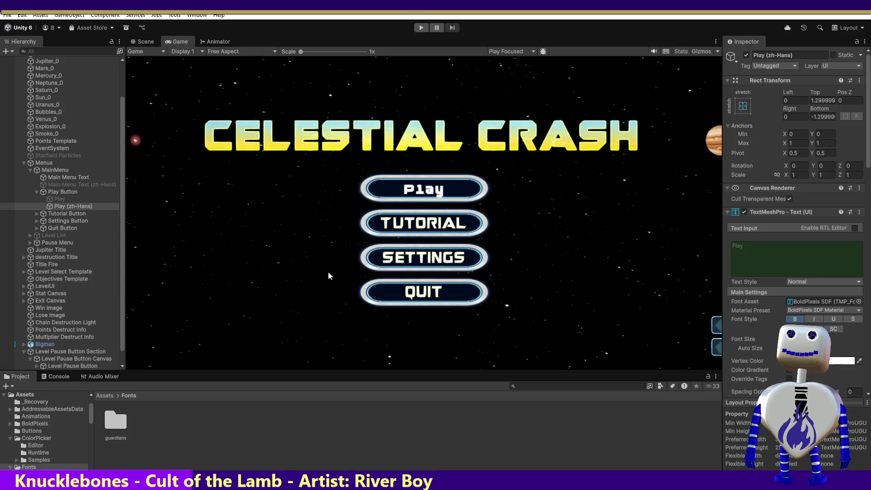
pyautogui.click(77, 208)
pyautogui.click(76, 184)
pyautogui.press('Delete')
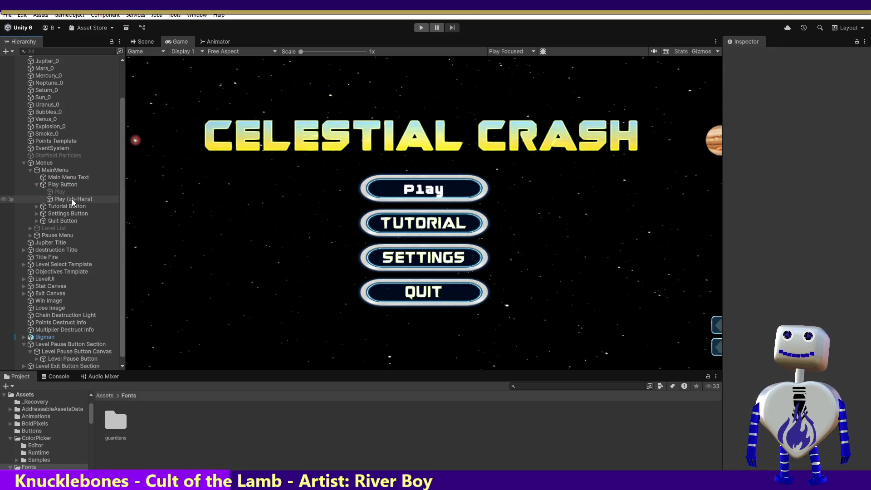
pyautogui.click(72, 199)
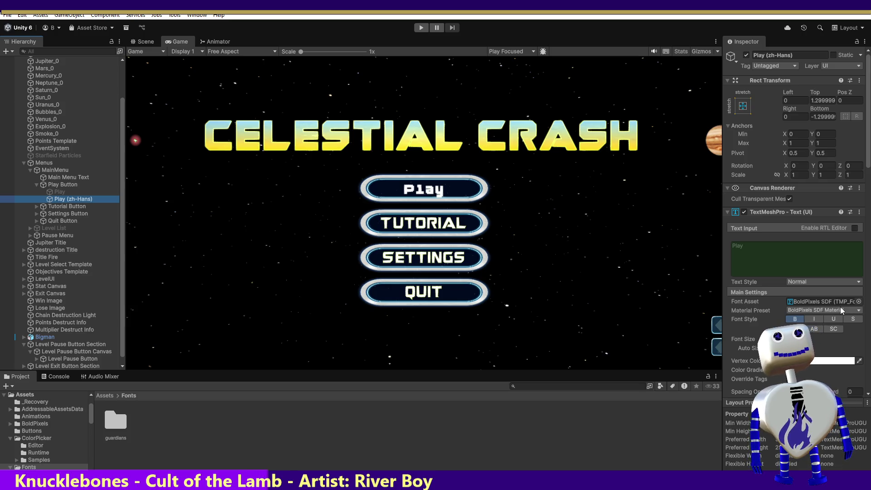
# - Assign Unity SDF as the Play (zh-Hans) label's Font Asset and run the game to test it
pyautogui.click(859, 302)
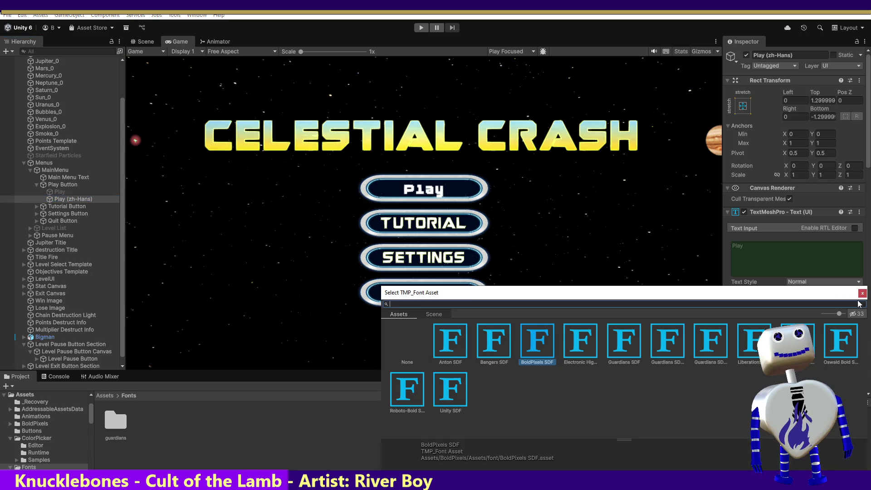
pyautogui.click(450, 393)
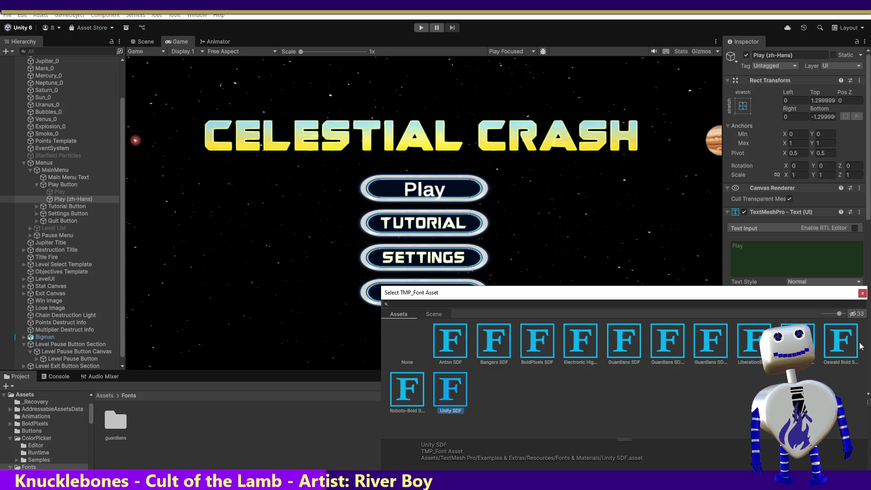
pyautogui.press('Return')
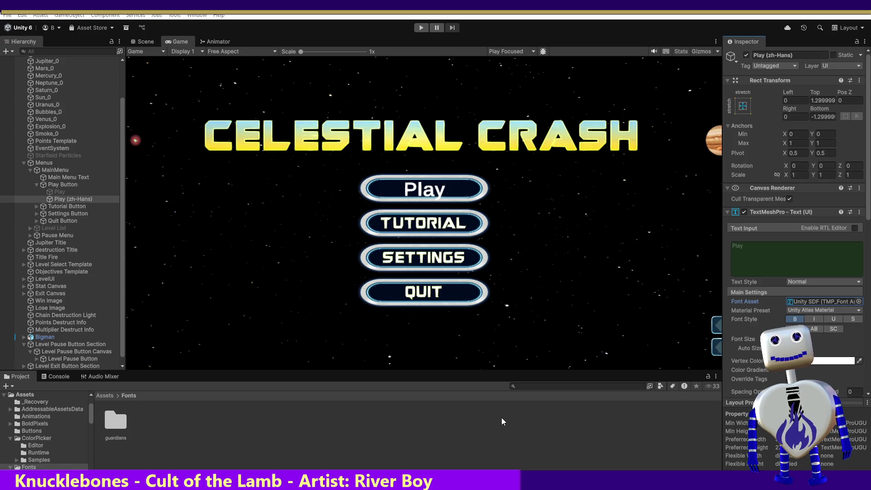
pyautogui.click(418, 28)
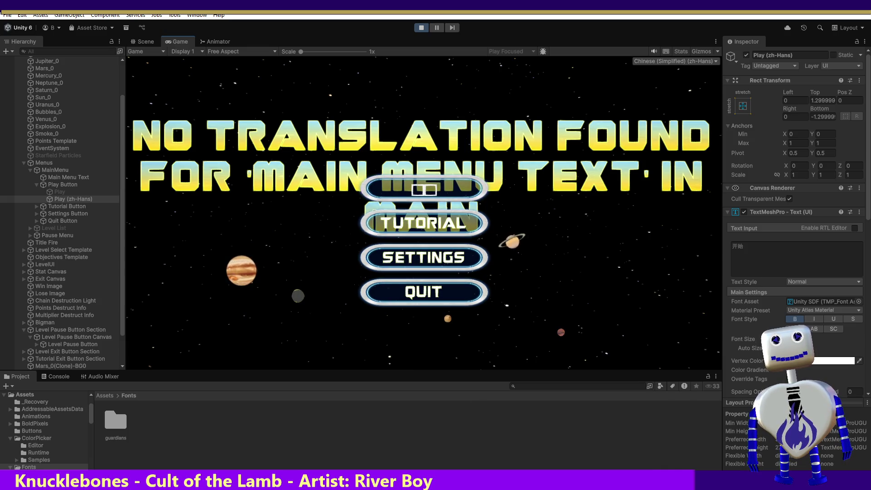
# - Exit play mode so the Celestial Crash menu returns to editing
pyautogui.click(423, 29)
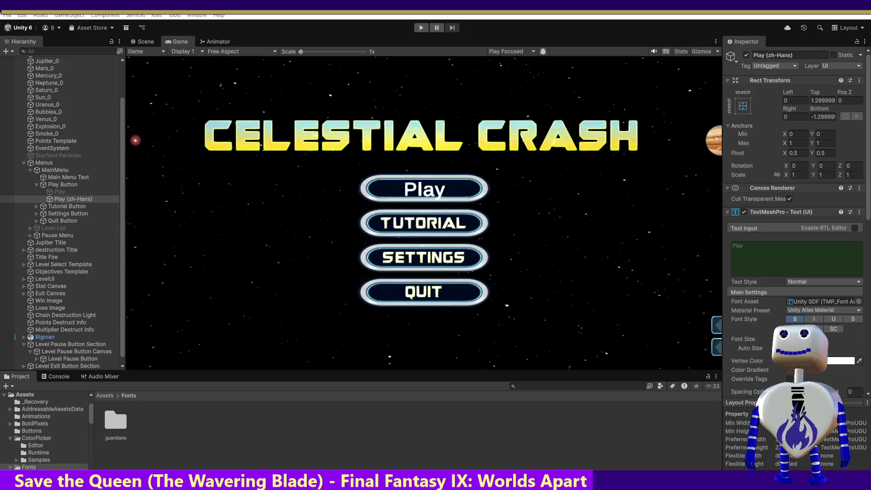
# - Open the Window menu to find TextMeshPro's font asset tools
pyautogui.click(164, 16)
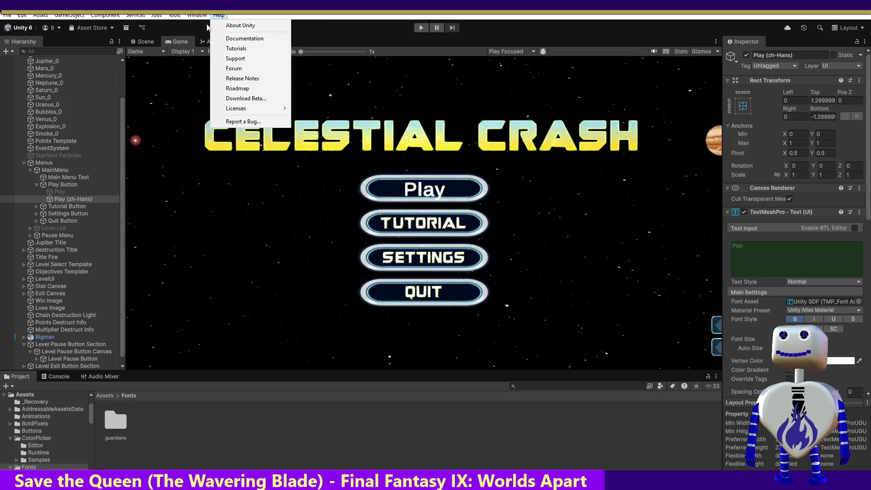
# - Open the Font Asset Creator from Window > TextMeshPro
pyautogui.moveTo(203, 17)
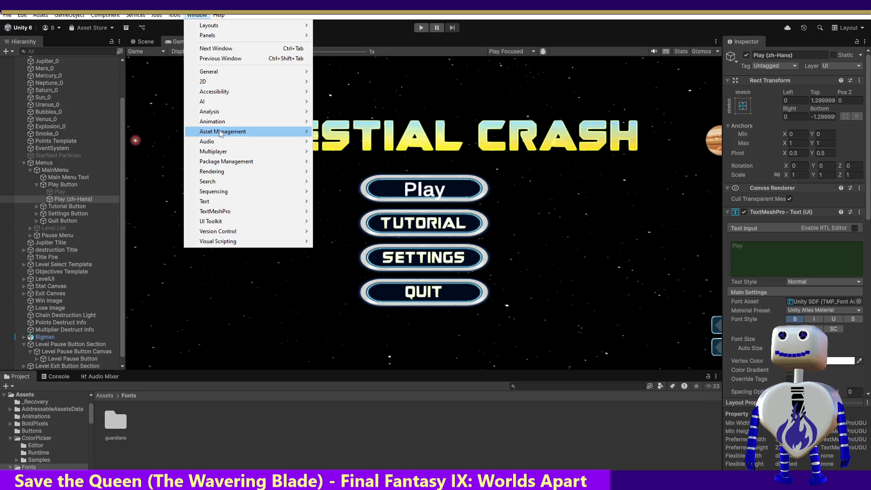
pyautogui.moveTo(221, 133)
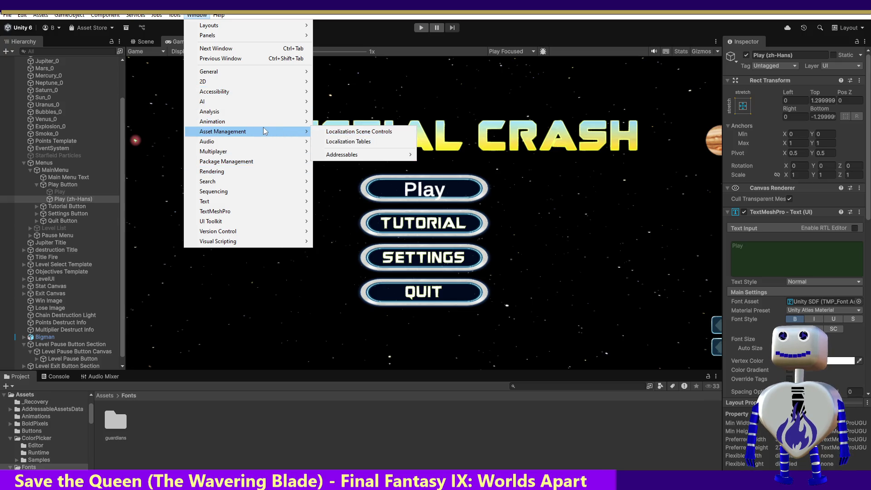
pyautogui.moveTo(238, 213)
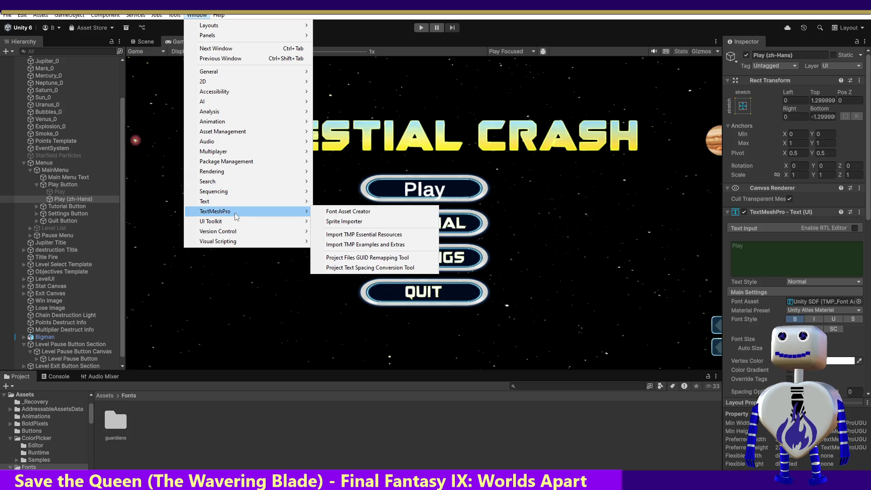
pyautogui.click(364, 211)
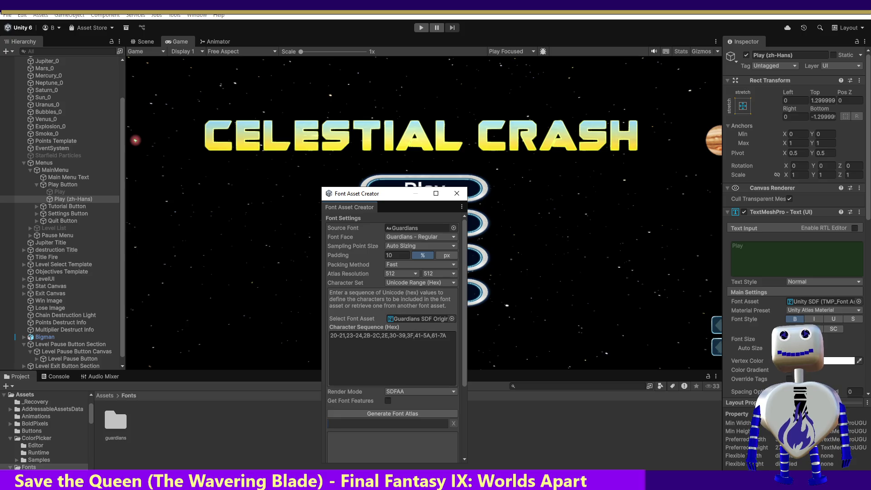
# - Try assigning a font to the creator, keeping Guardians SDF Original from the font asset list
pyautogui.moveTo(115, 420)
pyautogui.mouseDown()
pyautogui.moveTo(376, 381)
pyautogui.moveTo(402, 319)
pyautogui.mouseUp()
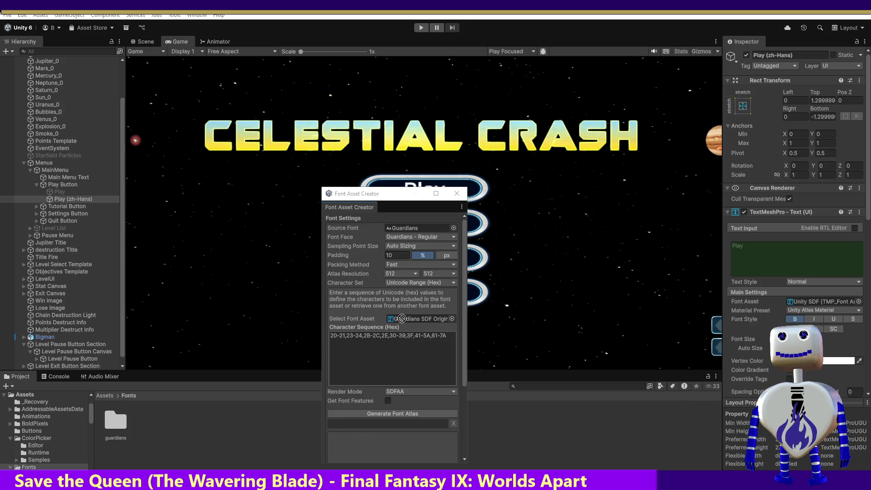
pyautogui.click(452, 319)
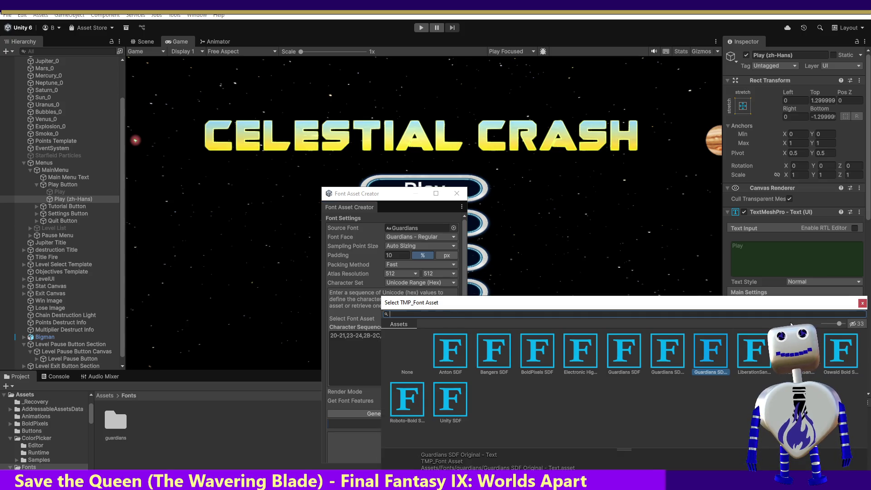
pyautogui.click(863, 302)
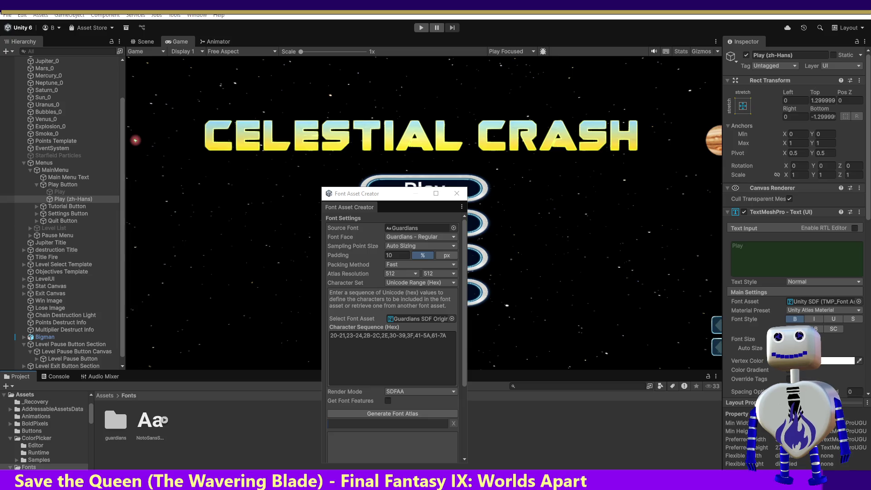
# - Bring up the context menu for the imported Noto Sans SC font file in Fonts
pyautogui.rightClick(143, 422)
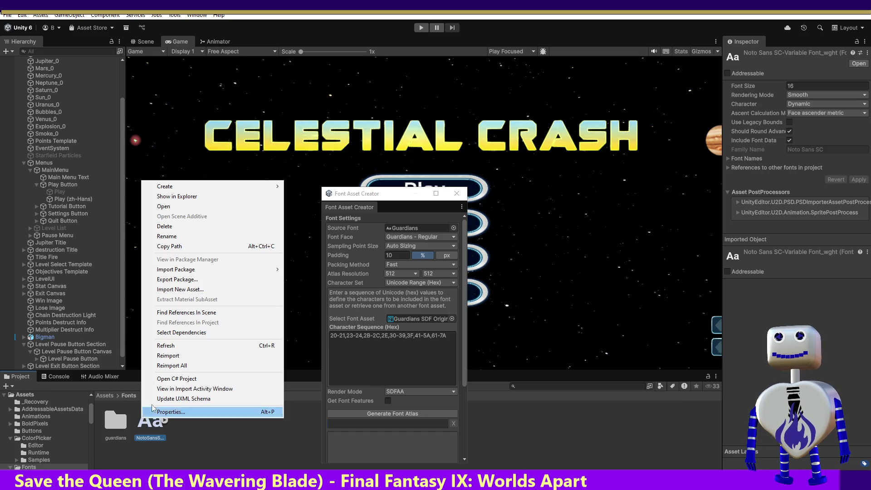
# - Create an SDF font asset from Noto Sans SC, close the Font Asset Creator, and select Play (zh-Hans)
pyautogui.moveTo(194, 189)
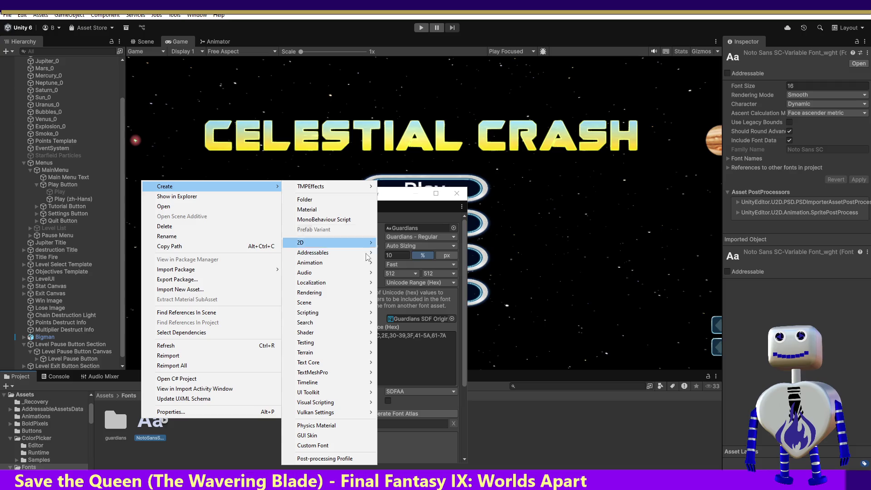
pyautogui.moveTo(349, 417)
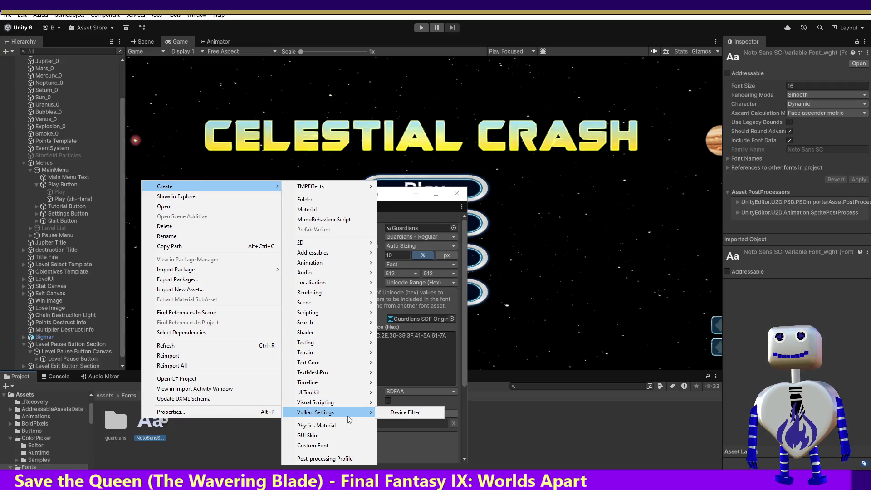
pyautogui.moveTo(323, 376)
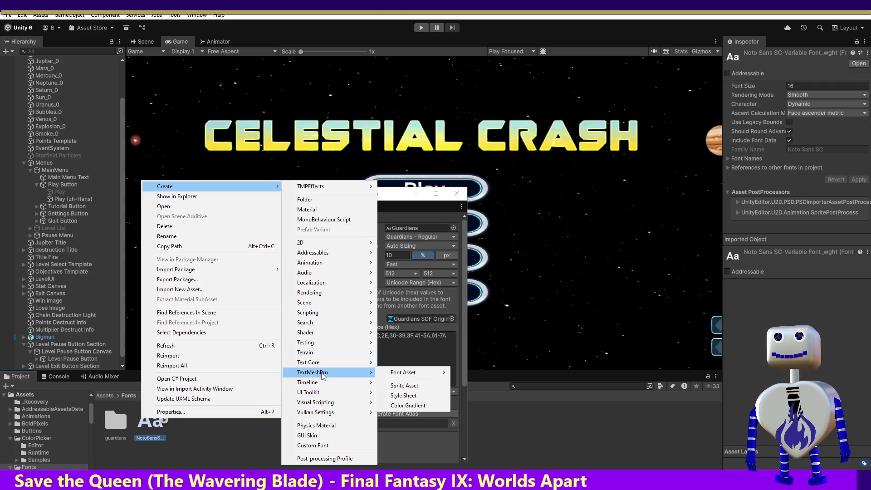
pyautogui.moveTo(409, 373)
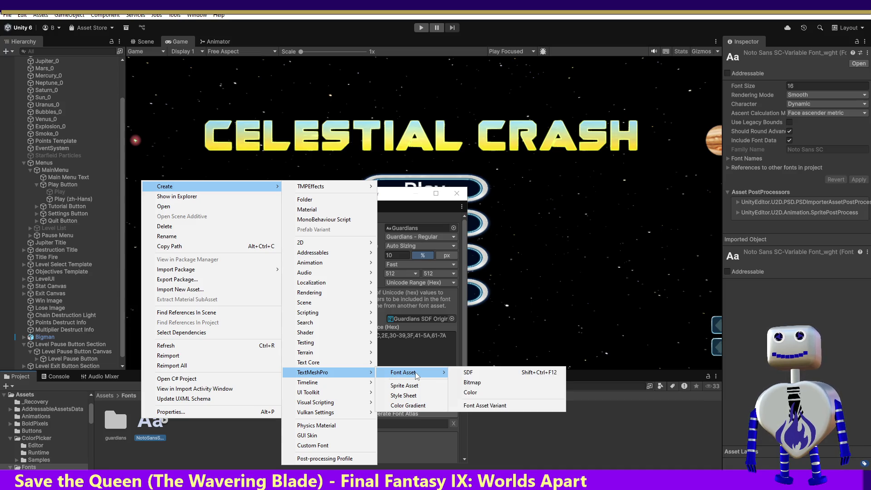
pyautogui.click(458, 375)
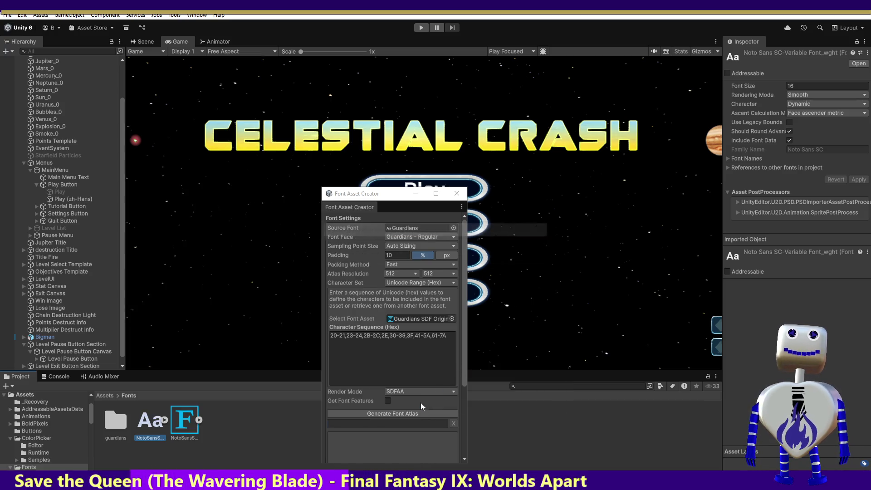
pyautogui.click(457, 193)
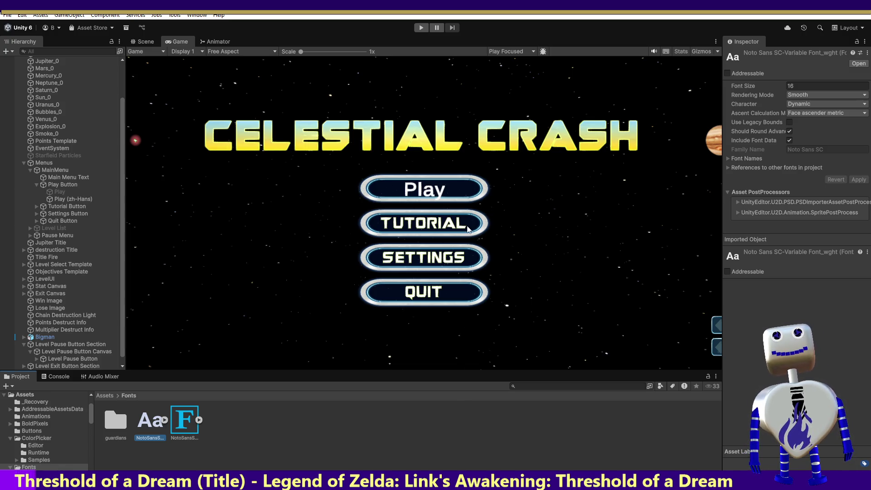
pyautogui.click(81, 199)
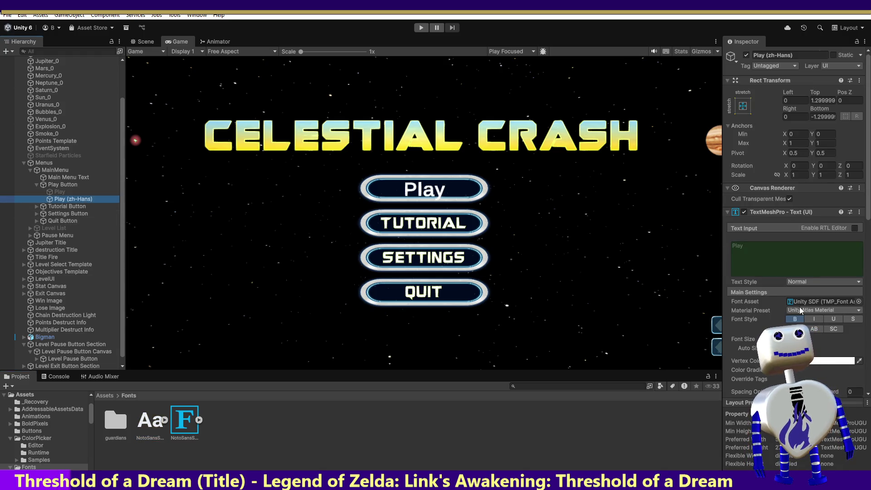
# - Assign the NotoSansSC SDF font asset to Play (zh-Hans), run the game, and set font size 40
pyautogui.moveTo(173, 426); pyautogui.dragTo(840, 302)
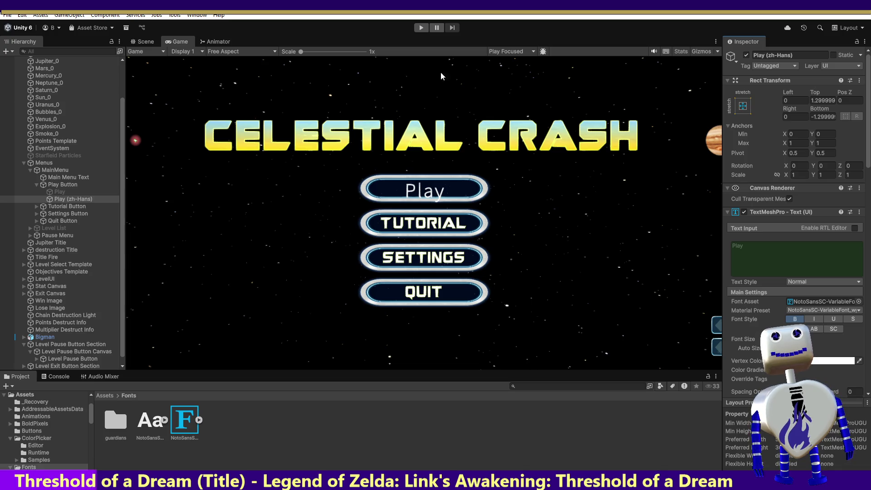
pyautogui.click(421, 27)
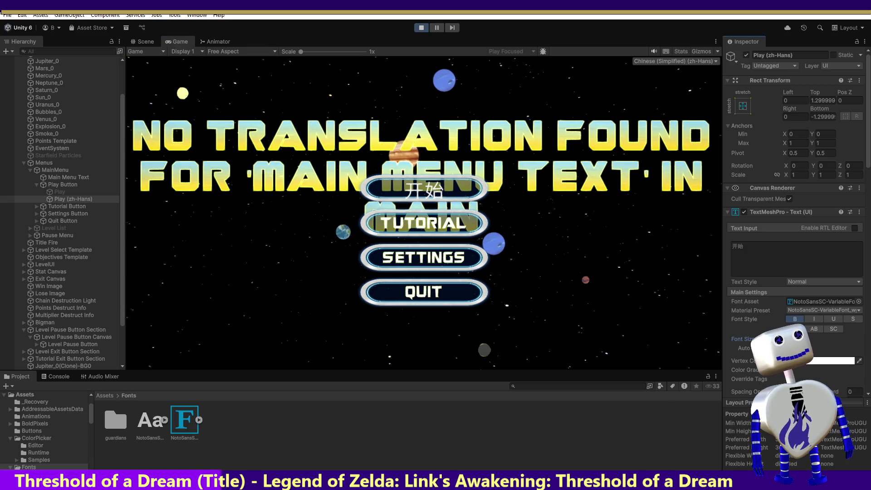
pyautogui.write('48')
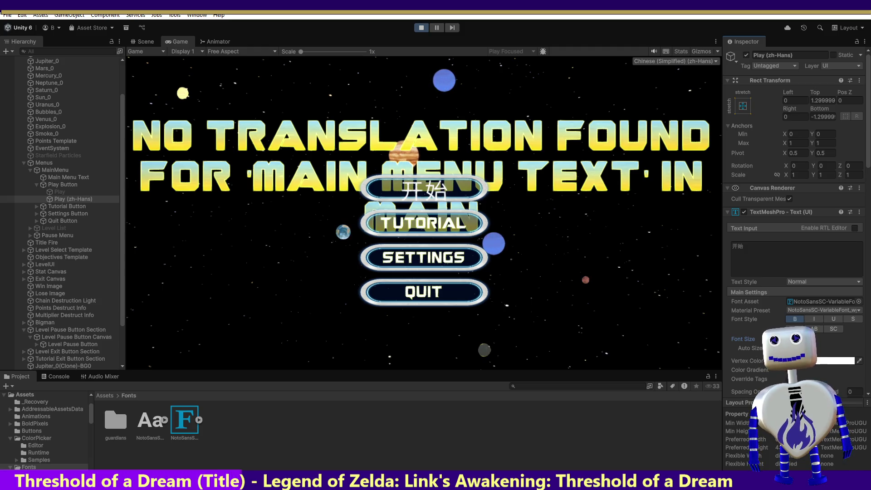
pyautogui.press('BackSpace')
pyautogui.write('0')
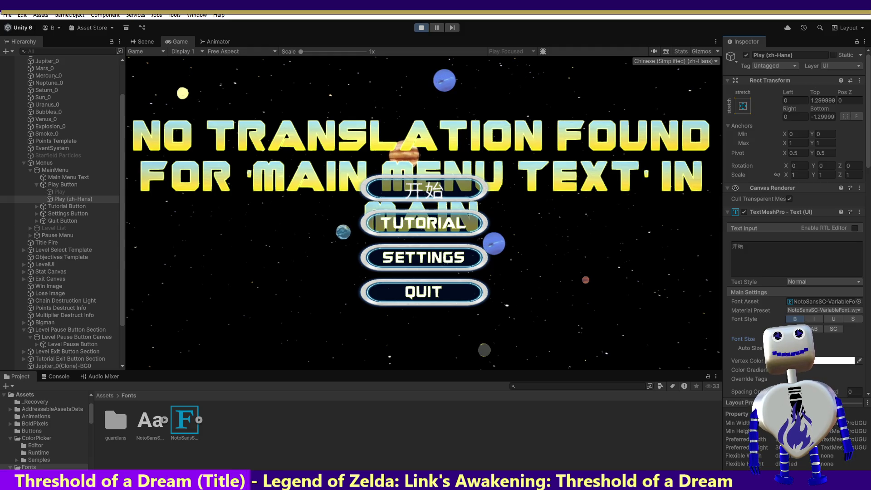